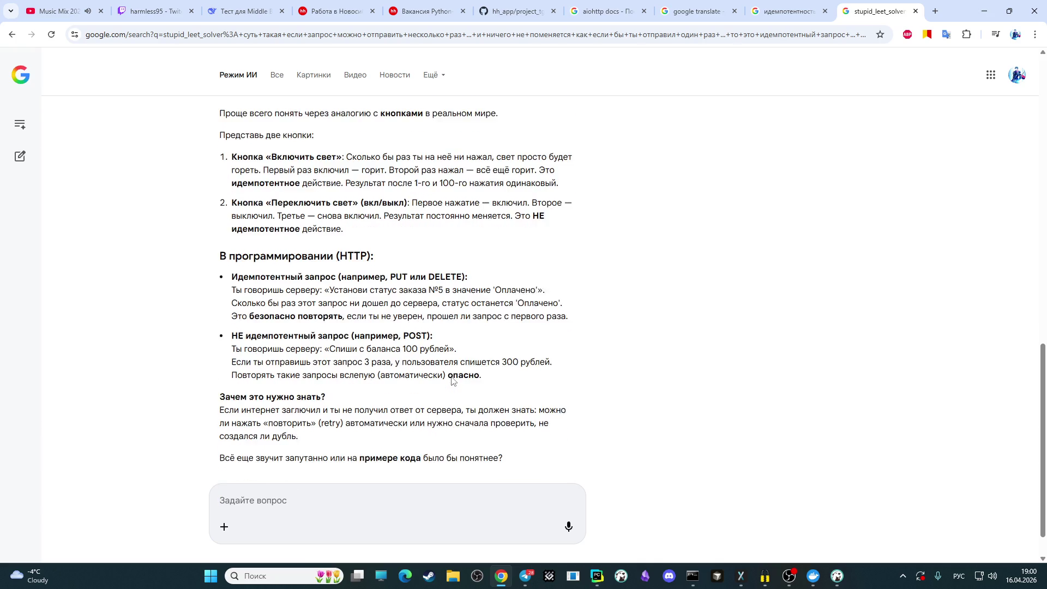
# Check the live stream chat in OBS, then return to the AI idempotency explanation
pyautogui.scroll(1, 438, 381)
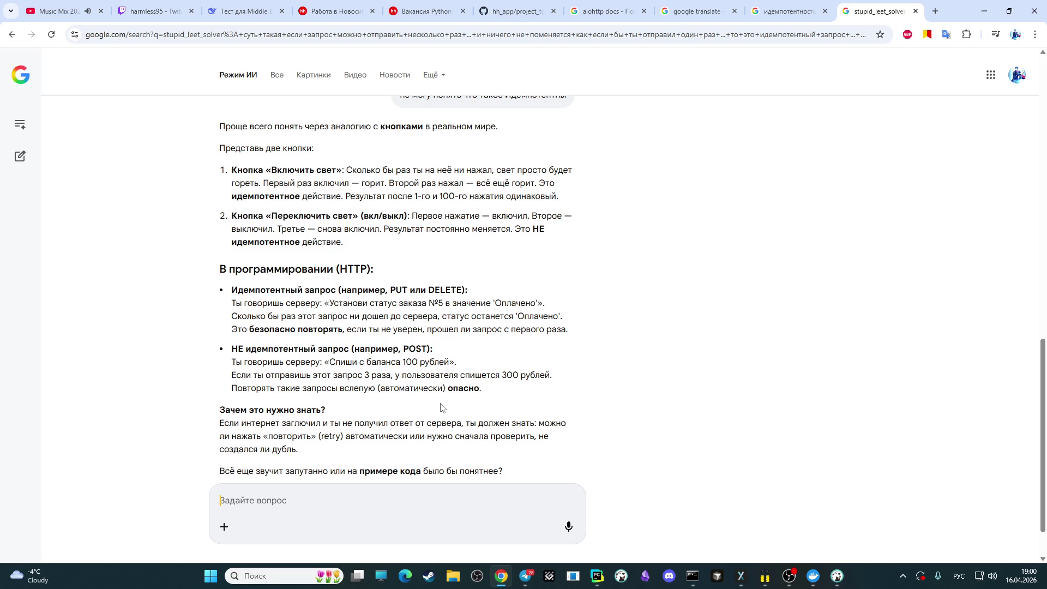
pyautogui.click(789, 576)
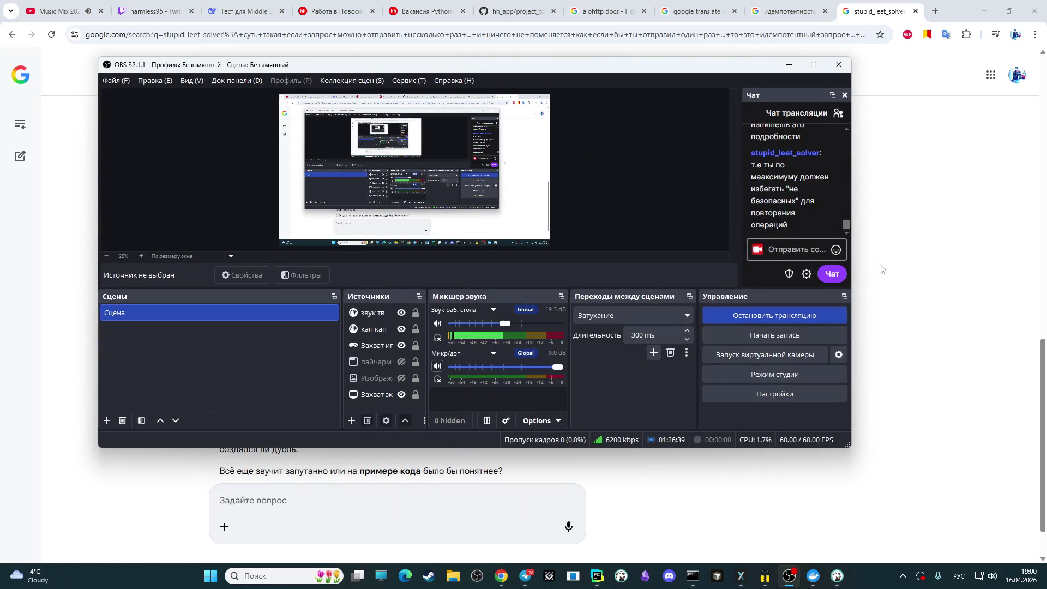
pyautogui.click(916, 286)
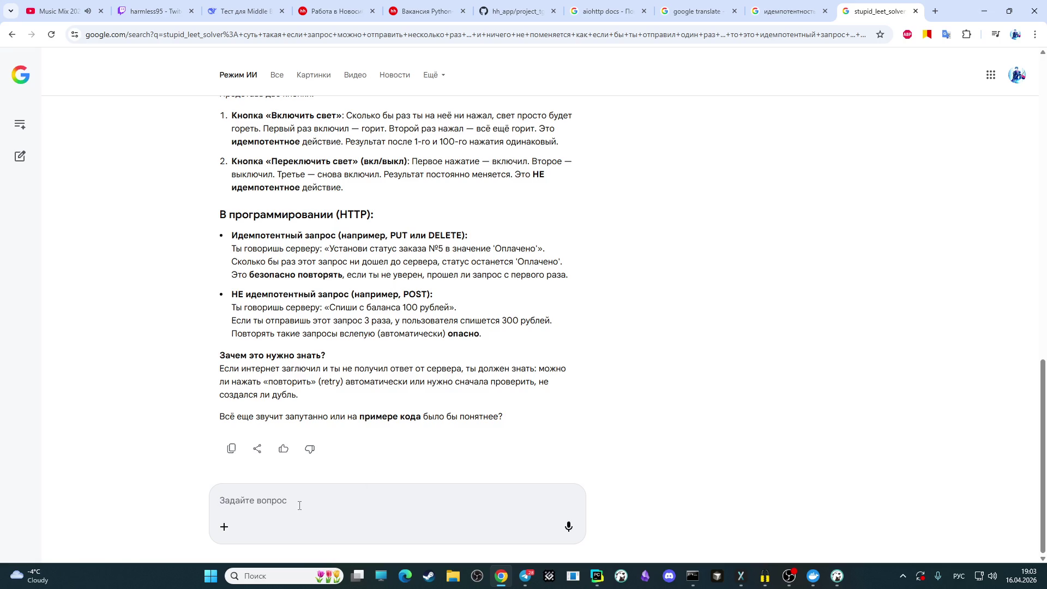
# Begin a follow-up question with 'почему' in the AI Mode prompt box
pyautogui.write('почем')
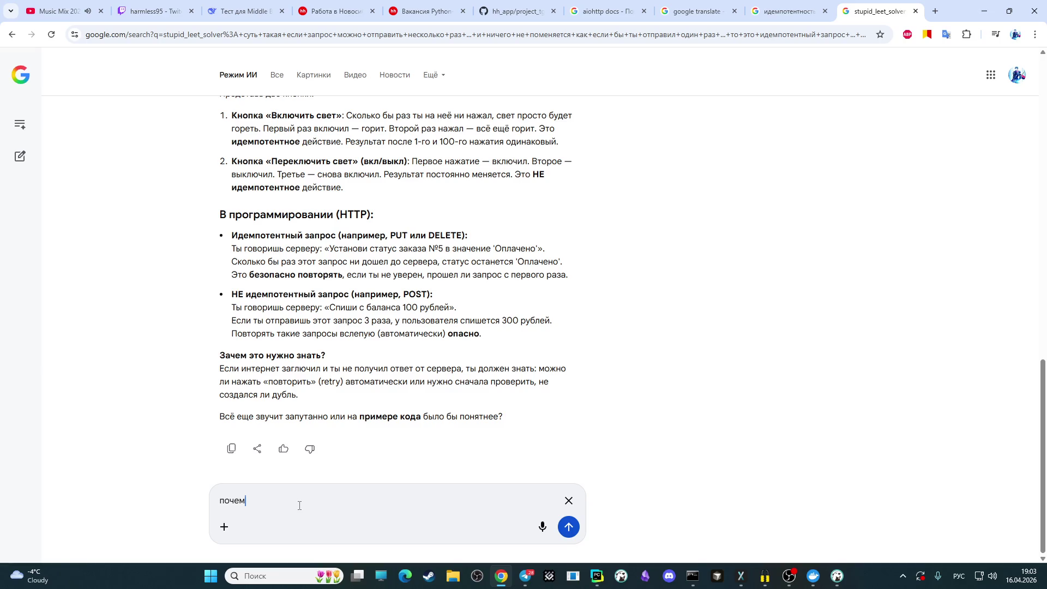
pyautogui.write('у')
# Ask why PATCH and PUT are different if they do almost the same thing functionally
pyautogui.hotkey('alt', 'shift')
pyautogui.write('pa')
pyautogui.write('tch')
pyautogui.hotkey('alt', 'shift')
pyautogui.write('и')
pyautogui.hotkey('alt', 'shift')
pyautogui.write('put')
pyautogui.hotkey('alt', 'shift')
pyautogui.write('разные они')
pyautogui.write(' же п')
pyautogui.write('очти одно ')
pyautogui.write('и т')
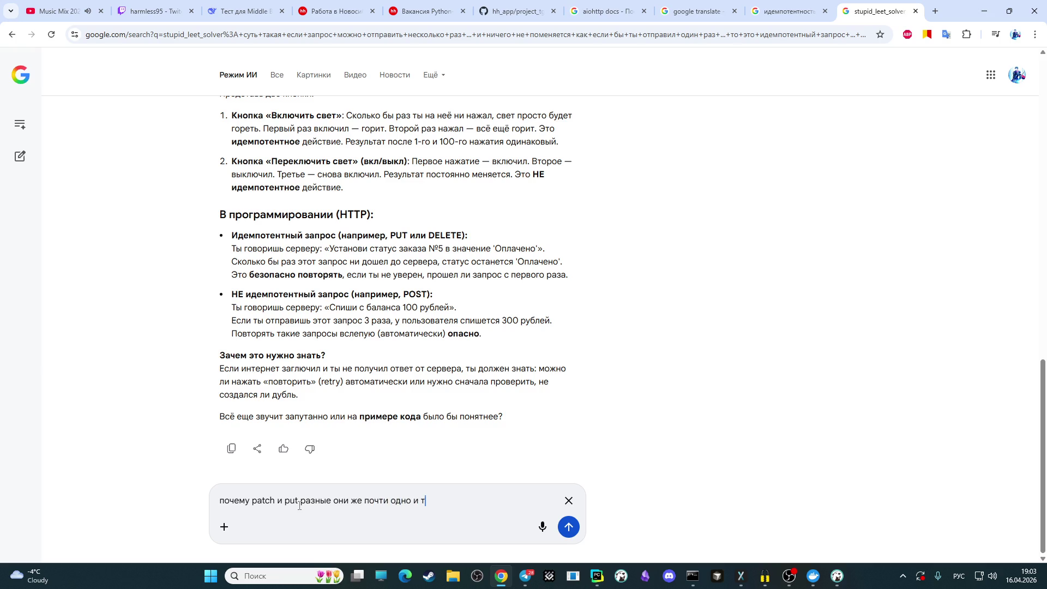
pyautogui.write('оже выполняют по ')
pyautogui.write('функционалу?')
pyautogui.press('Return')
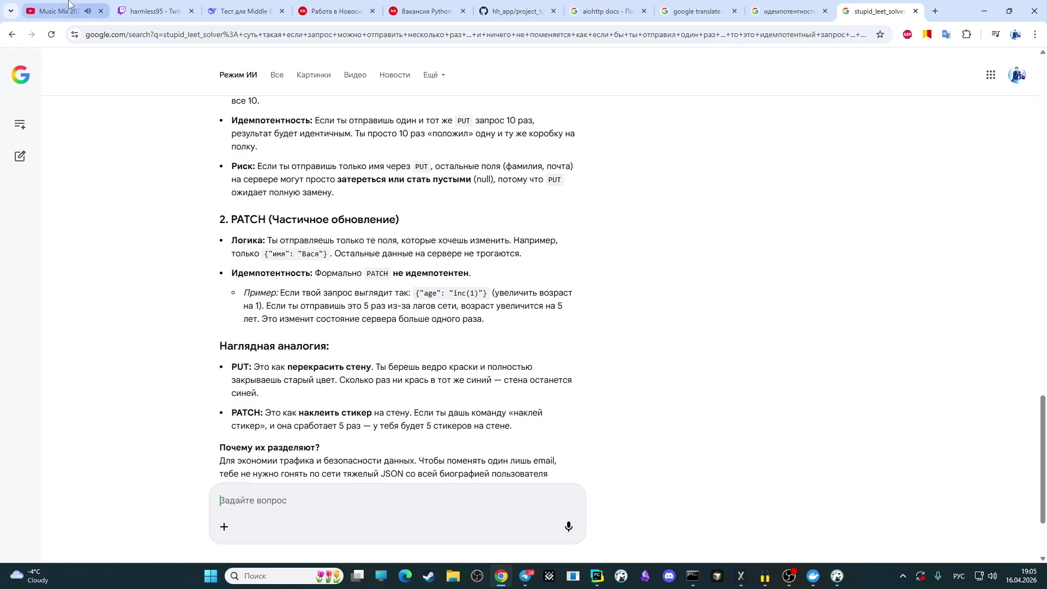
# Start the Gaming Music 2026 video on YouTube, pause it, then bring OBS forward
pyautogui.click(55, 10)
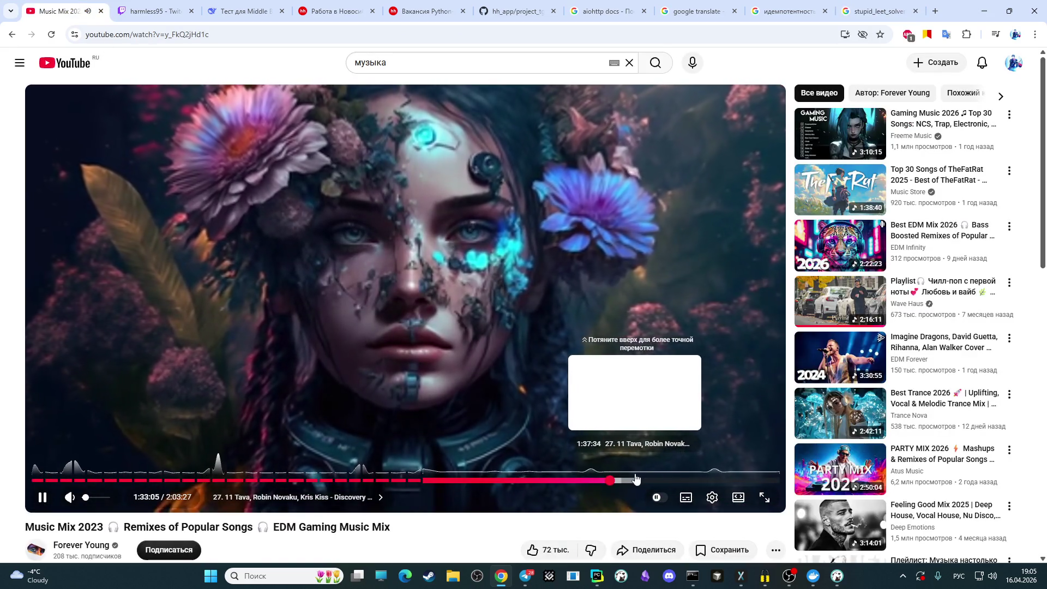
pyautogui.click(679, 479)
pyautogui.click(833, 123)
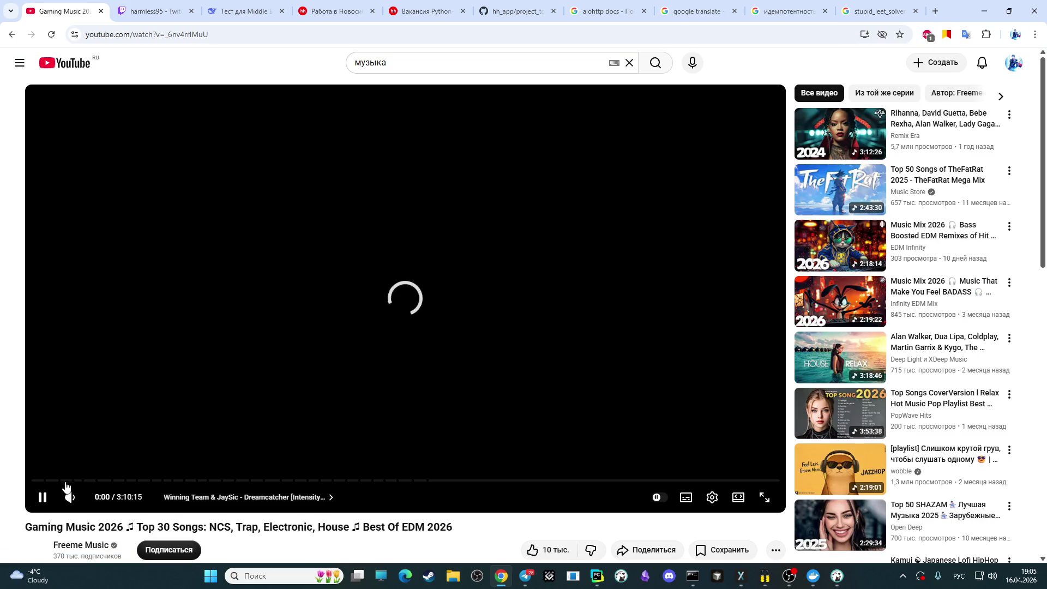
pyautogui.click(42, 497)
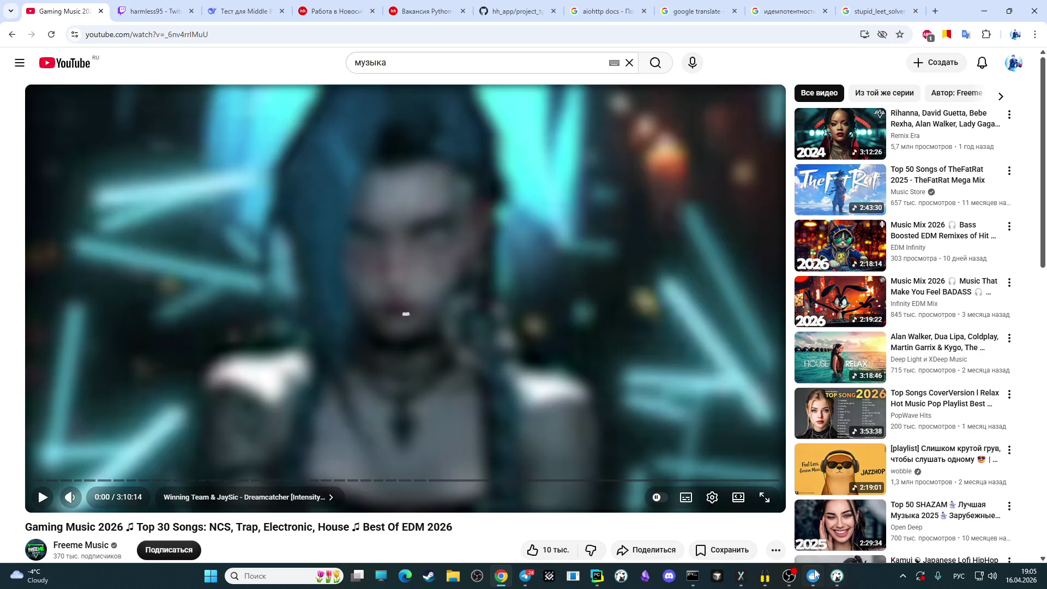
pyautogui.click(789, 576)
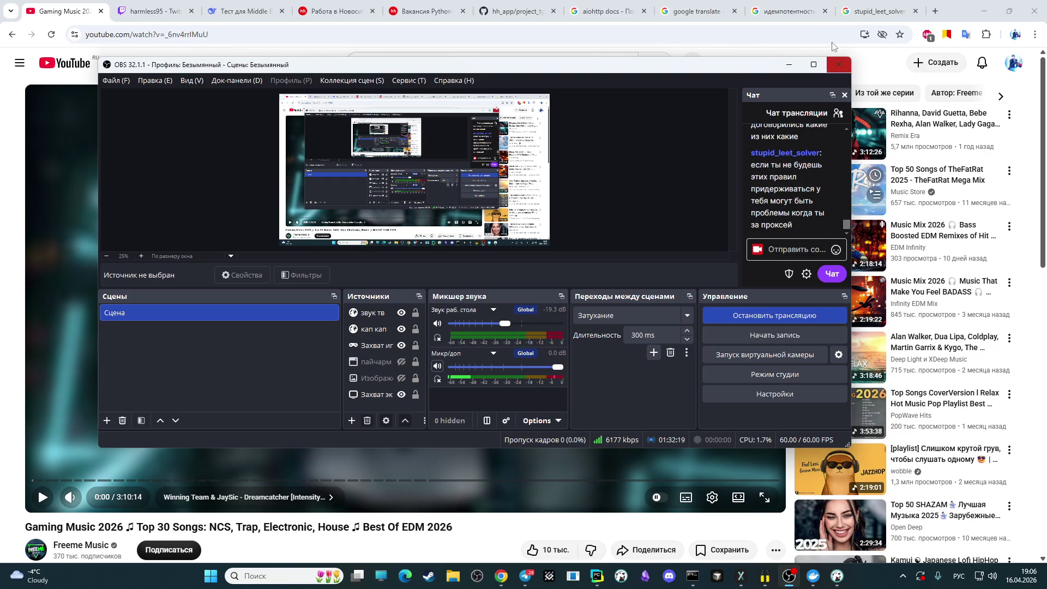
# Scroll to the end of the PUT versus PATCH answer in AI Mode, then raise OBS
pyautogui.click(813, 7)
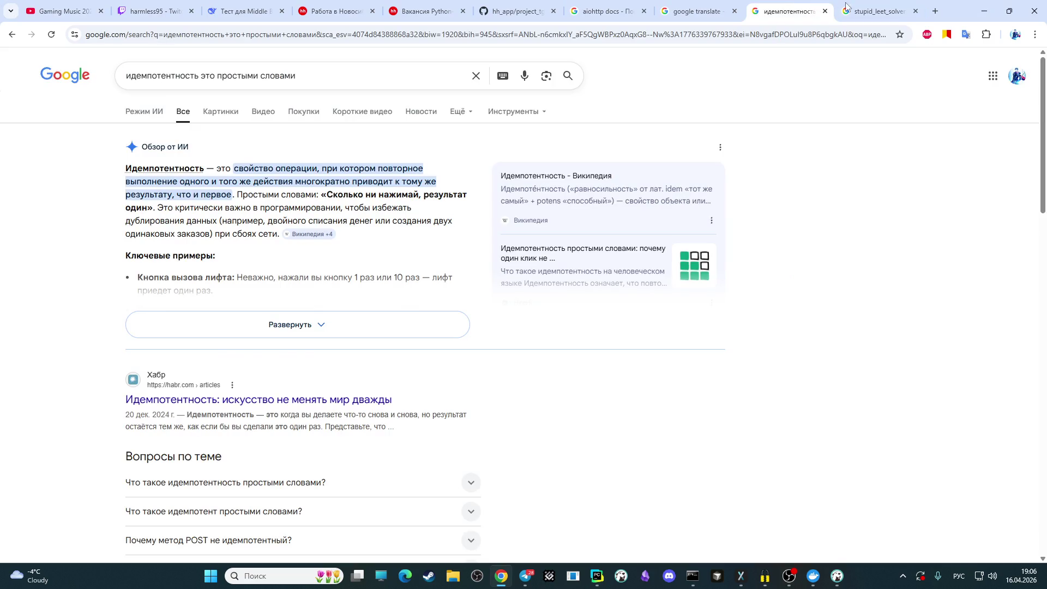
pyautogui.click(843, 9)
pyautogui.scroll(-2, 417, 462)
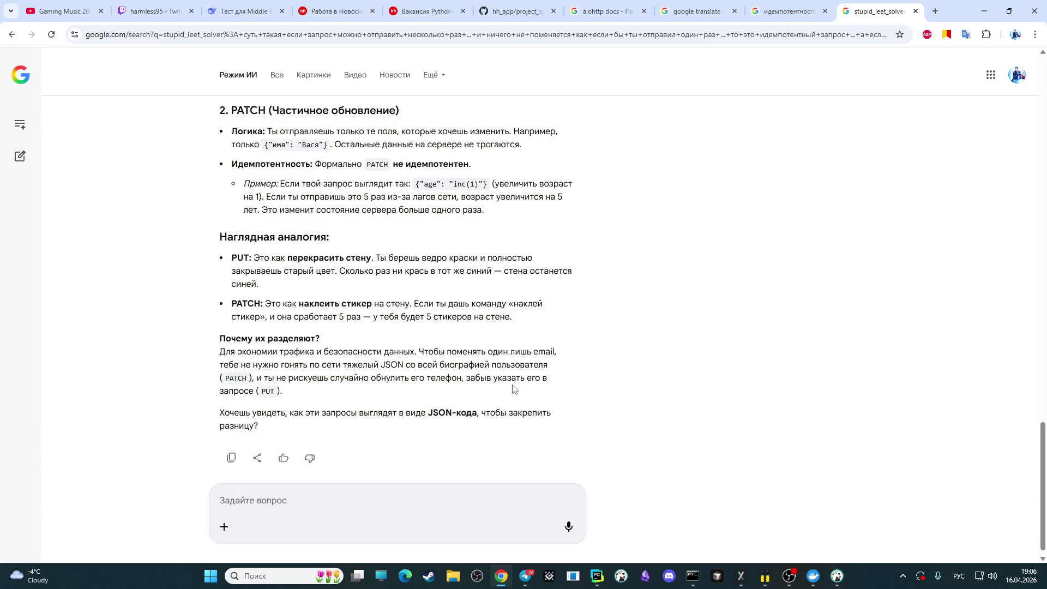
pyautogui.click(789, 576)
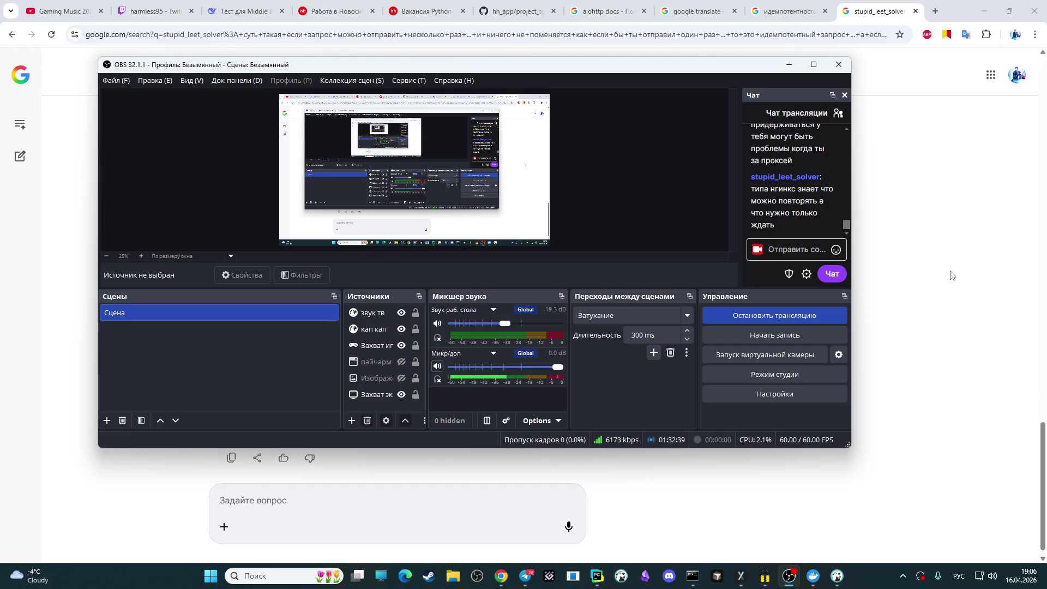
pyautogui.click(933, 221)
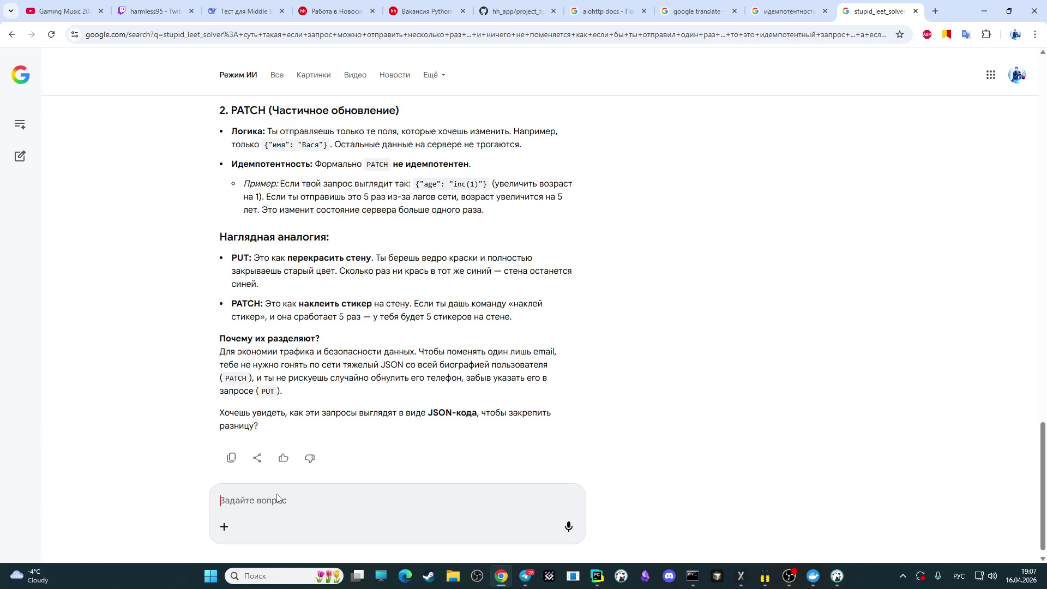
# Ask whether a PATCH that just changes one specific field, not incrementing, would be idempotent
pyautogui.write('но мы ведь можем в зфеср')
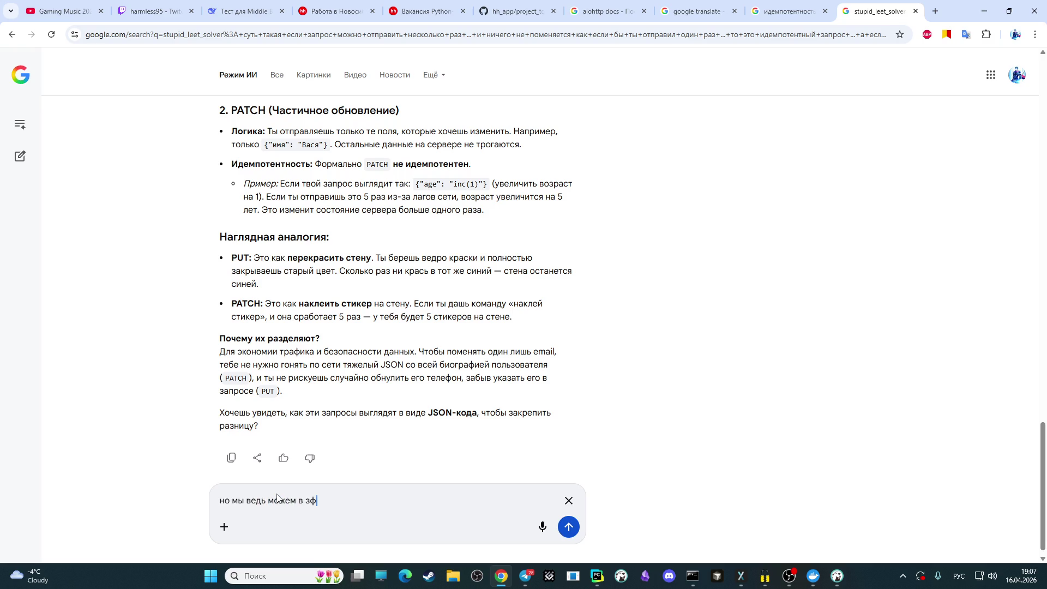
pyautogui.press('BackSpace')
pyautogui.press('BackSpace')
pyautogui.press('BackSpace')
pyautogui.hotkey('alt', 'shift')
pyautogui.write('patch ')
pyautogui.write('vtyzn')
pyautogui.press('BackSpace')
pyautogui.press('BackSpace')
pyautogui.press('BackSpace')
pyautogui.hotkey('alt', 'shift')
pyautogui.write('не уве')
pyautogui.write('личивать а')
pyautogui.write(' просто м')
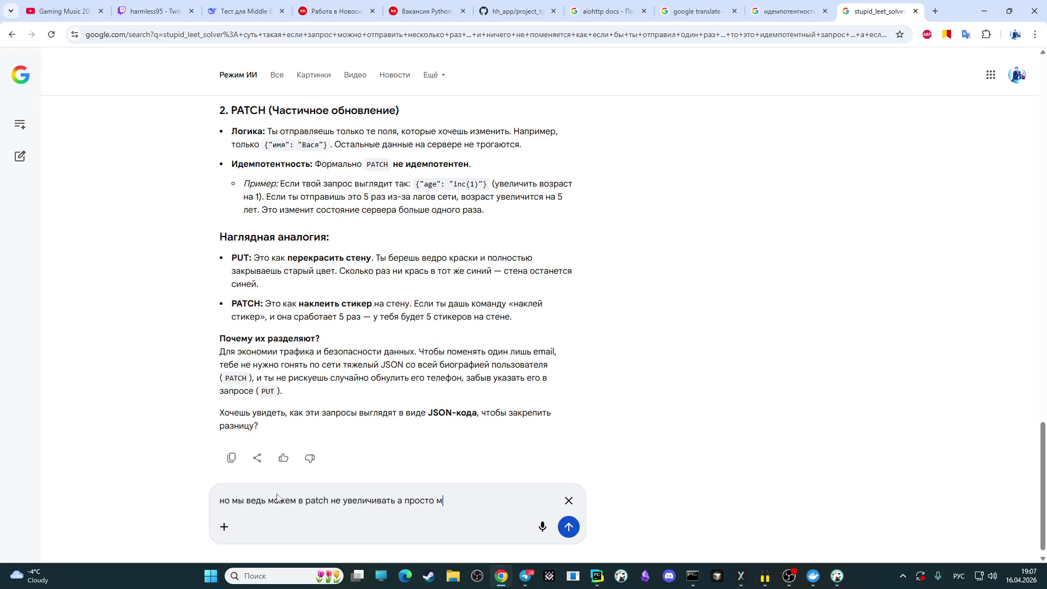
pyautogui.write('енять одно опред')
pyautogui.write('еленное поле')
pyautogui.write(' и')
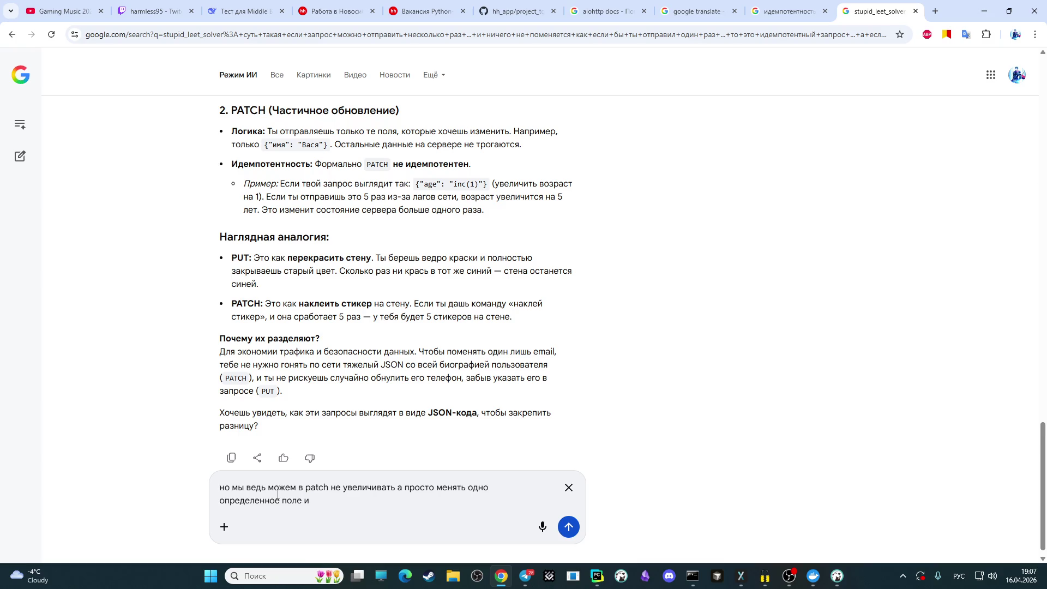
pyautogui.write('разве тут ')
pyautogui.write('оно не буд')
pyautogui.write('ет индепотент?')
pyautogui.press('Return')
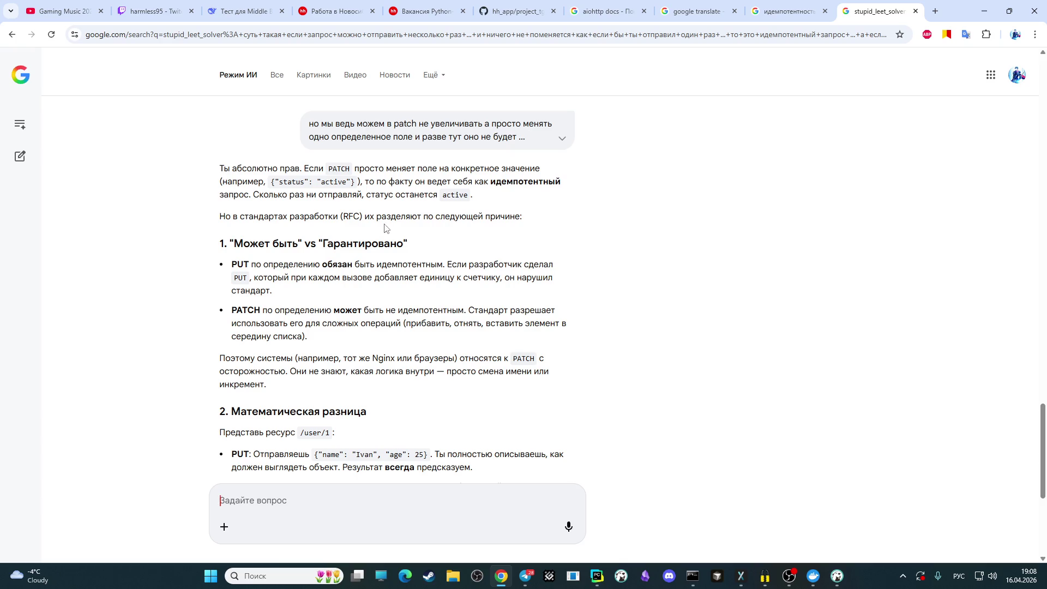
# Scroll through the answer to the 'Может быть' vs 'Гарантировано' comparison
pyautogui.scroll(-4, 376, 213)
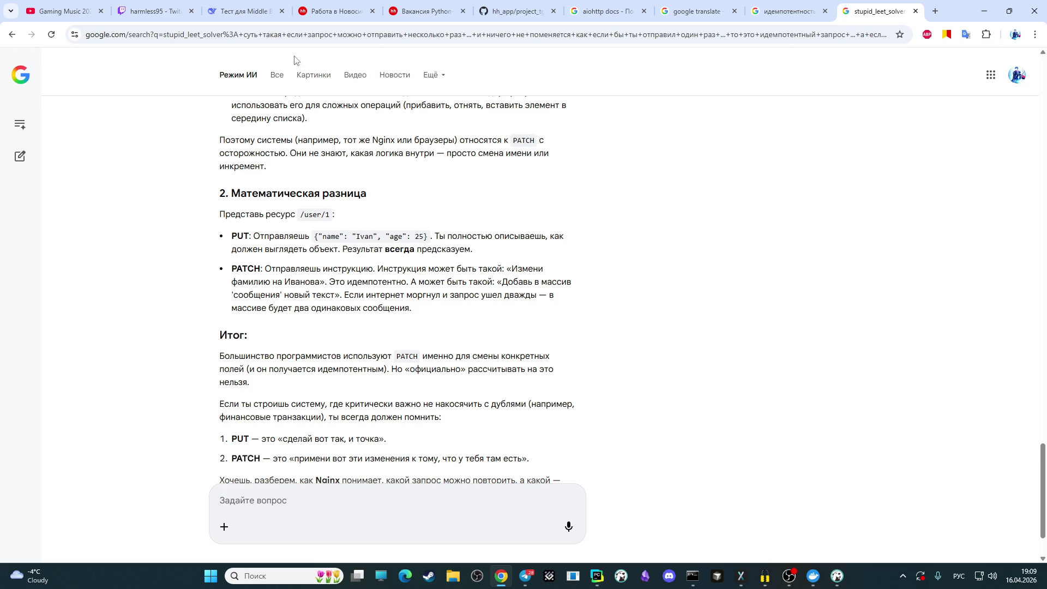
# Look over the DeepSeek interview-test chat, then go to the idempotency search results
pyautogui.click(217, 14)
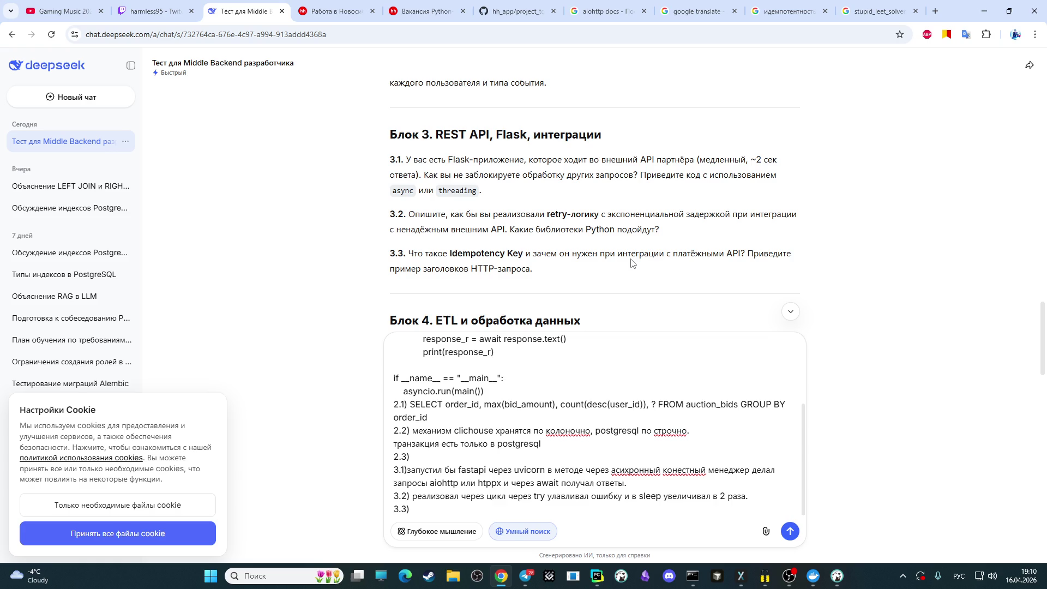
pyautogui.click(803, 10)
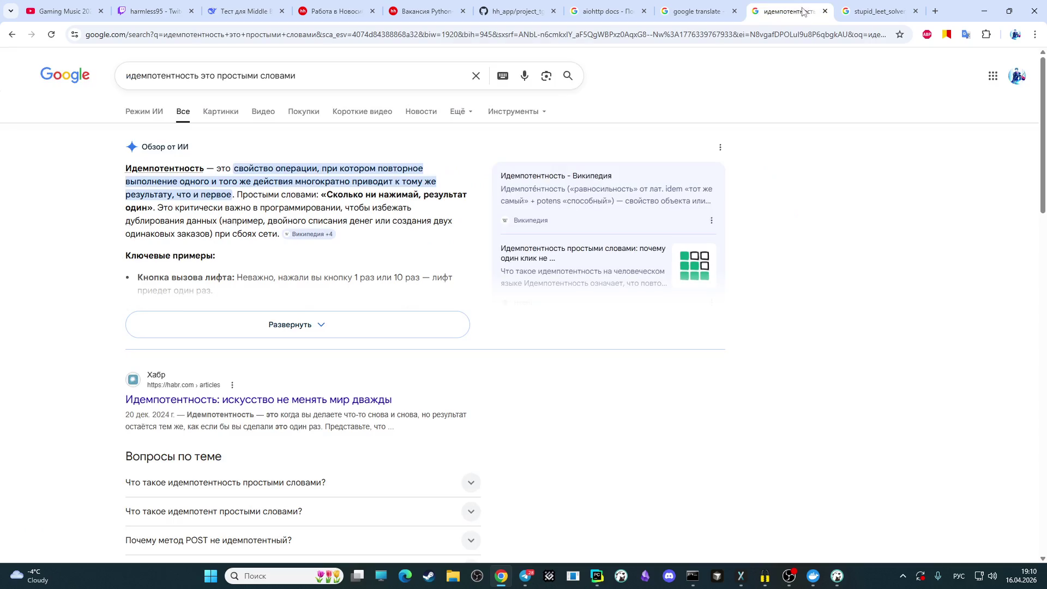
# Go back to the 'Idempotency Key это' results and select the term 'Idempotency Key'
pyautogui.click(701, 11)
pyautogui.click(879, 8)
pyautogui.click(640, 4)
pyautogui.click(790, 11)
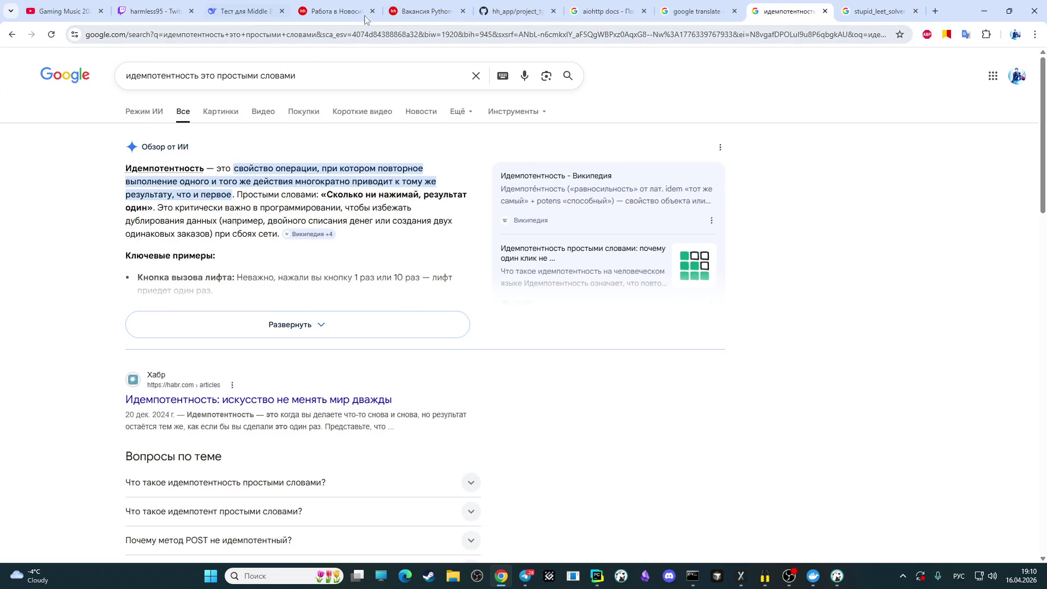
pyautogui.click(12, 34)
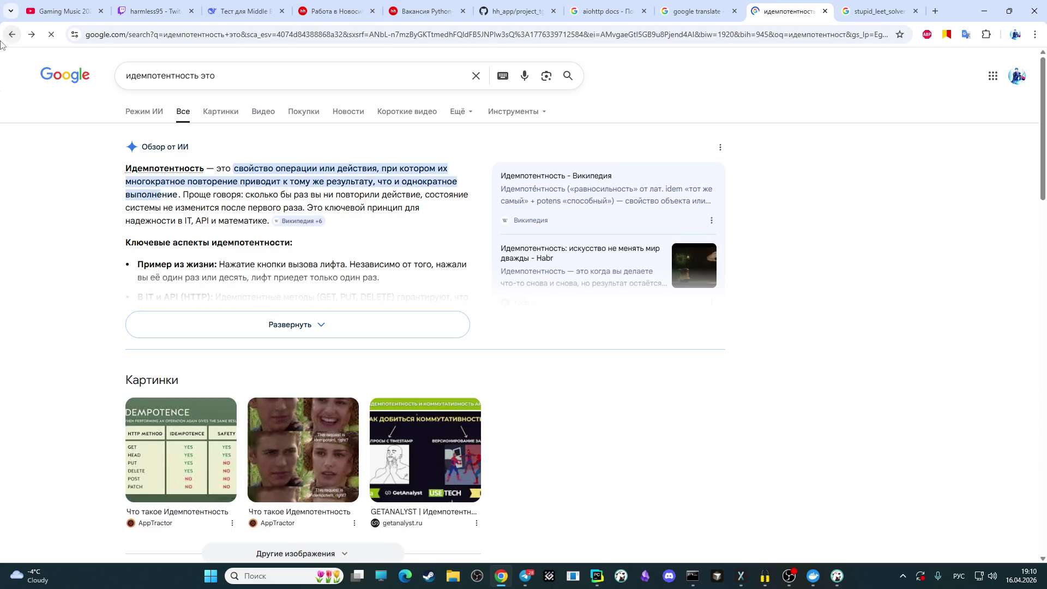
pyautogui.click(11, 34)
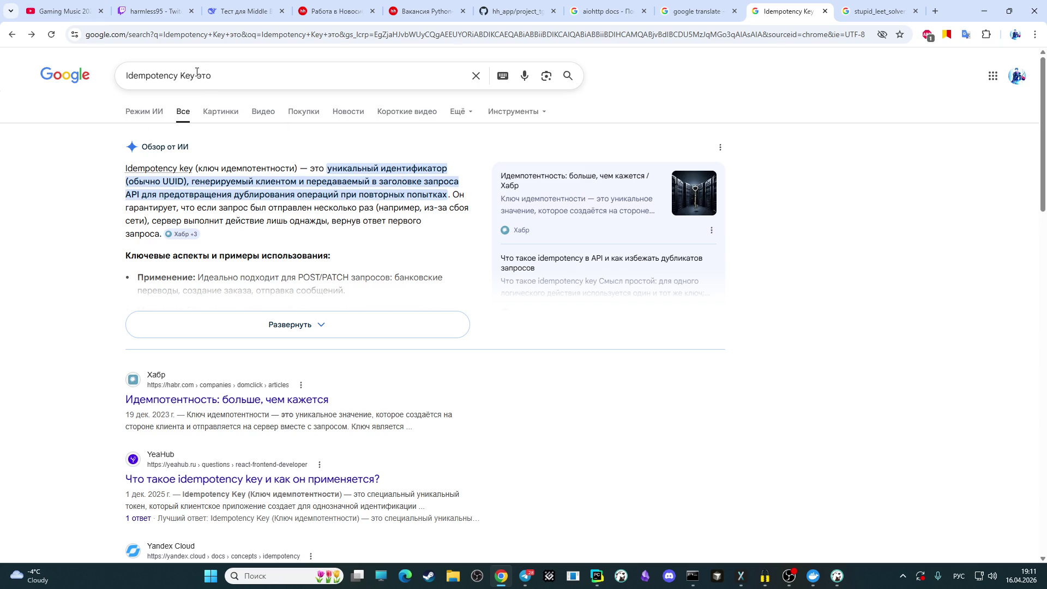
pyautogui.moveTo(195, 75); pyautogui.dragTo(110, 76)
pyautogui.hotkey('ctrl', 'c')
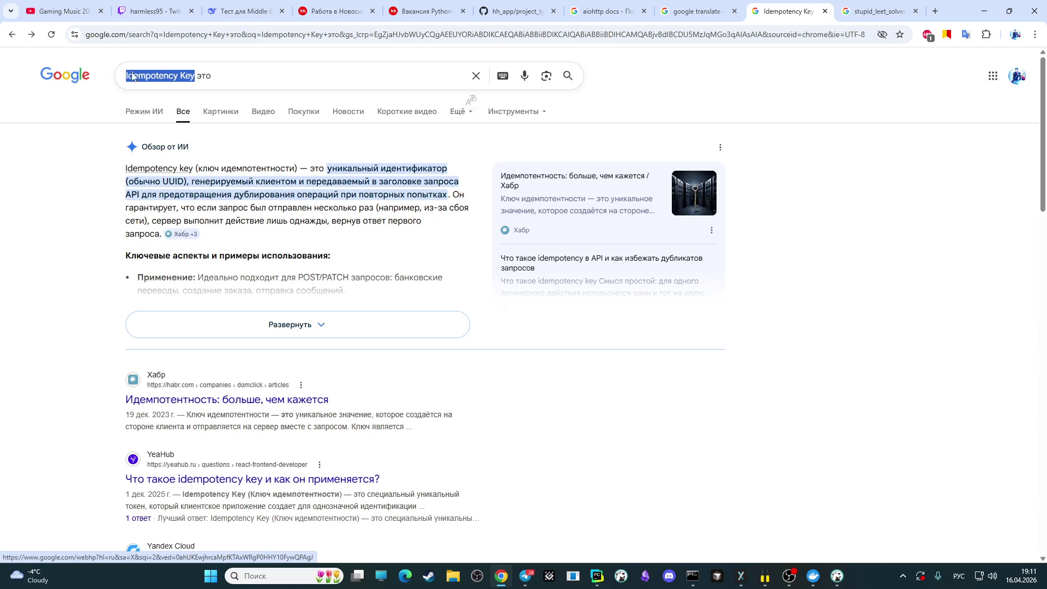
# Write 'Idempotency Key то есть если' in AI Mode, then return to the DeepSeek chat
pyautogui.hotkey('ctrl', 'Tab')
pyautogui.hotkey('ctrl', 'v')
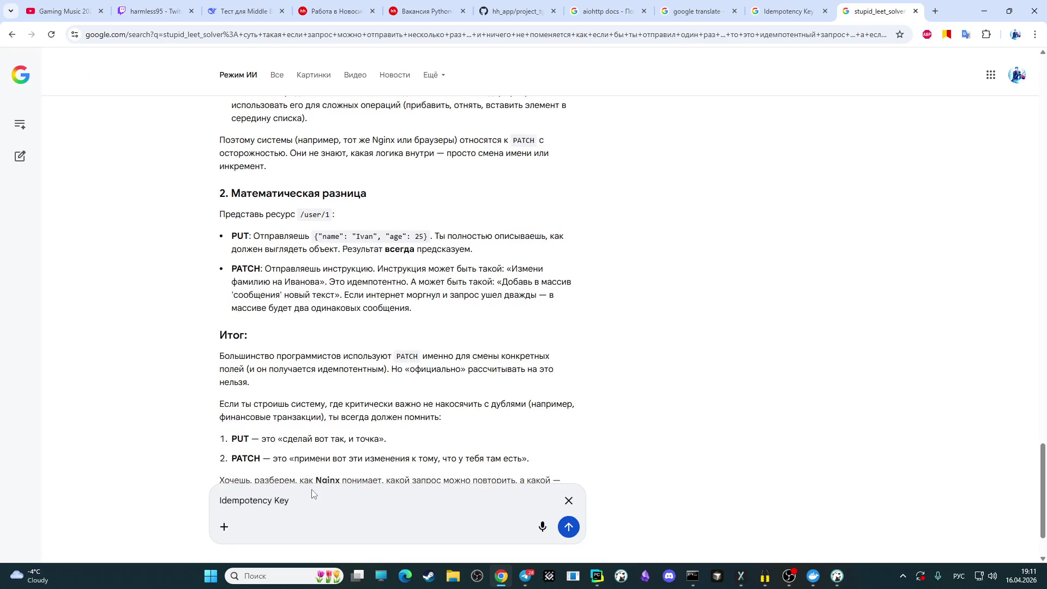
pyautogui.write('то есть ')
pyautogui.write('если')
pyautogui.click(244, 12)
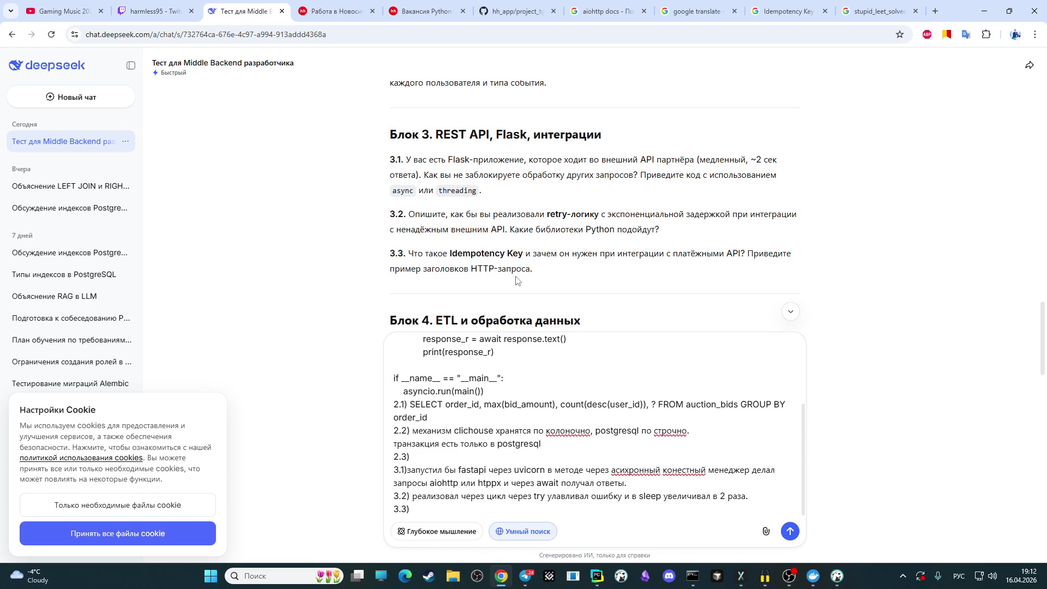
# Reread question 3.3 about Idempotency Key in DeepSeek, then return to the Google results tab
pyautogui.scroll(-1, 517, 280)
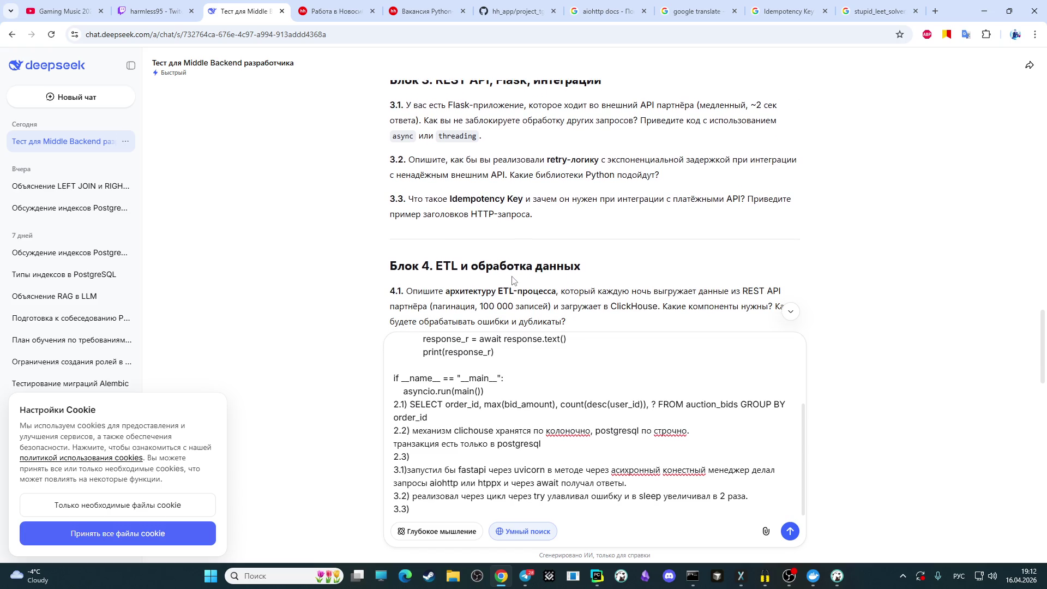
pyautogui.scroll(1, 513, 281)
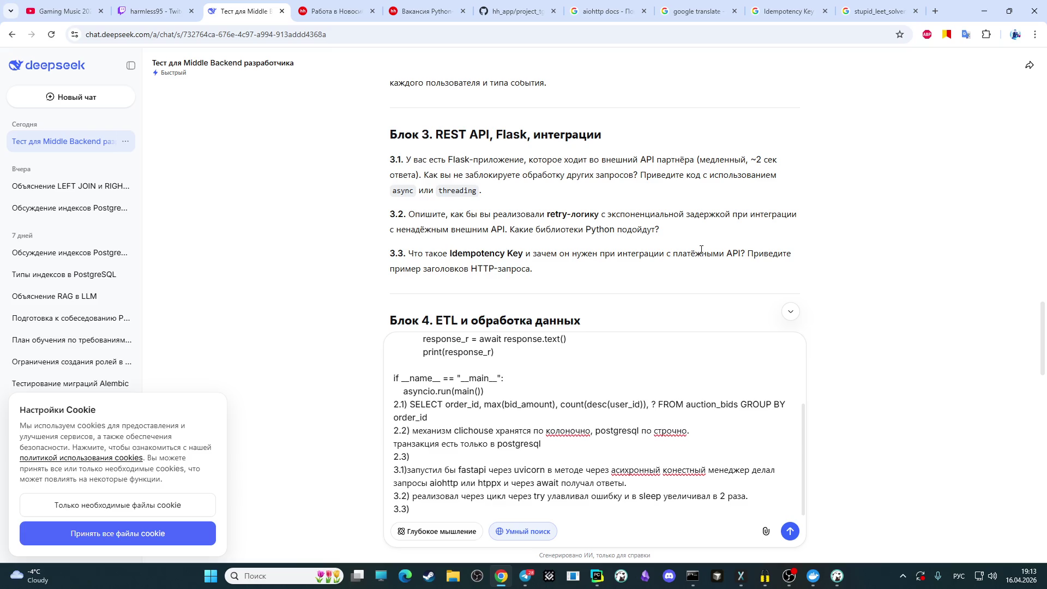
pyautogui.hotkey('ctrl', 'Tab')
pyautogui.hotkey('ctrl', 'Tab')
pyautogui.hotkey('ctrl', 'Tab')
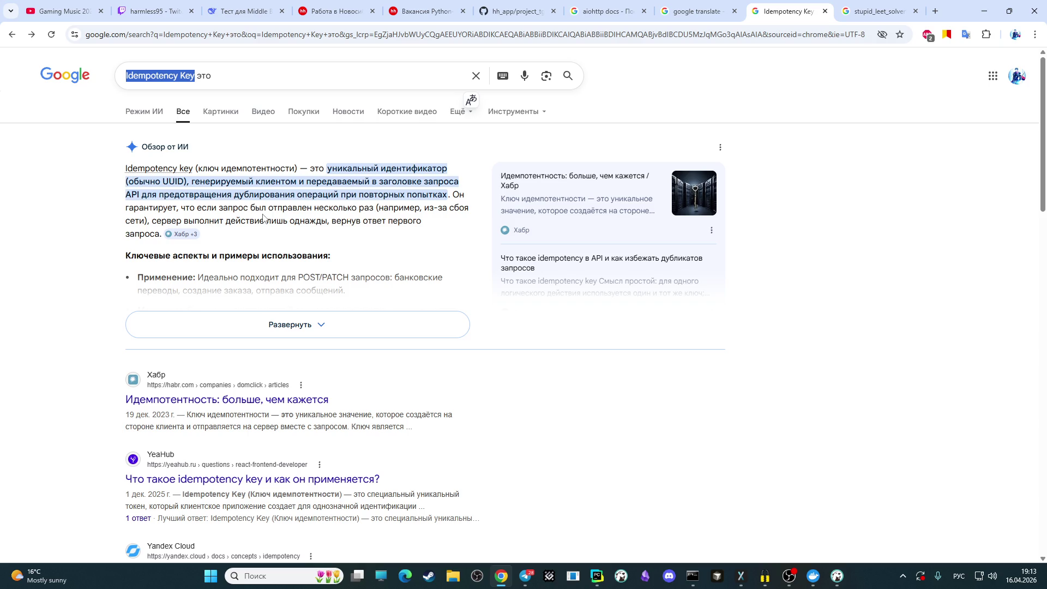
# Expand Google's AI overview for 'Idempotency Key это' to show the full explanation
pyautogui.click(327, 331)
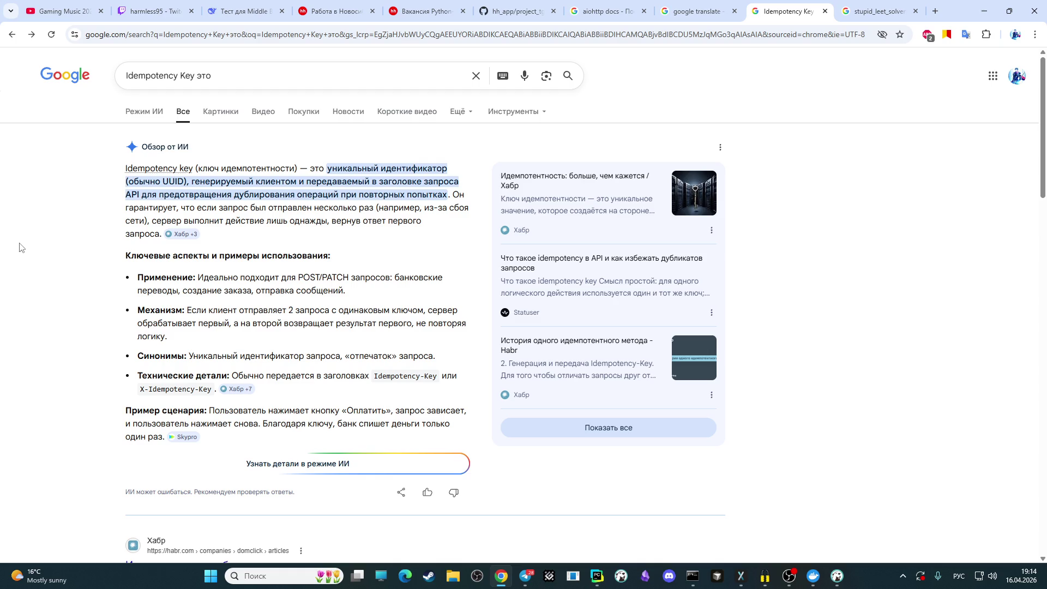
# Minimize OBS, read through the AI overview, and select 'Idempotency Key' in the query
pyautogui.click(797, 576)
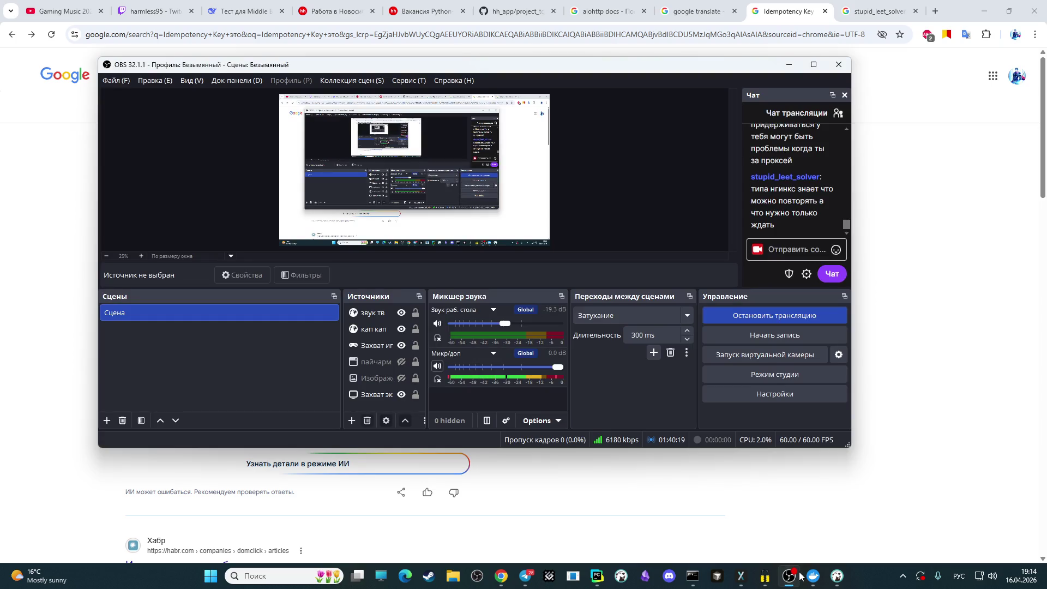
pyautogui.click(798, 576)
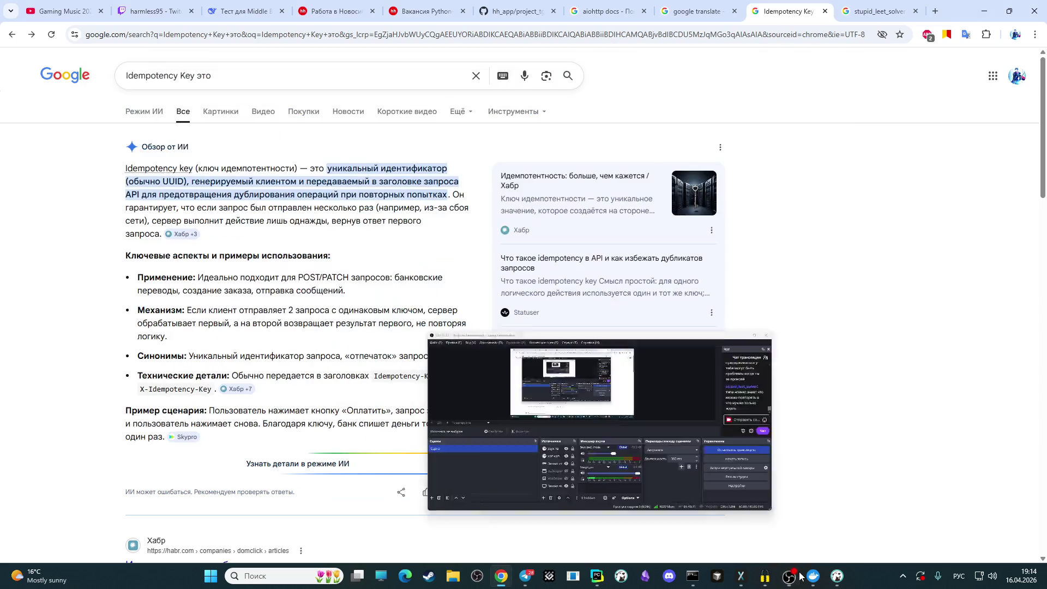
pyautogui.scroll(-3, 542, 416)
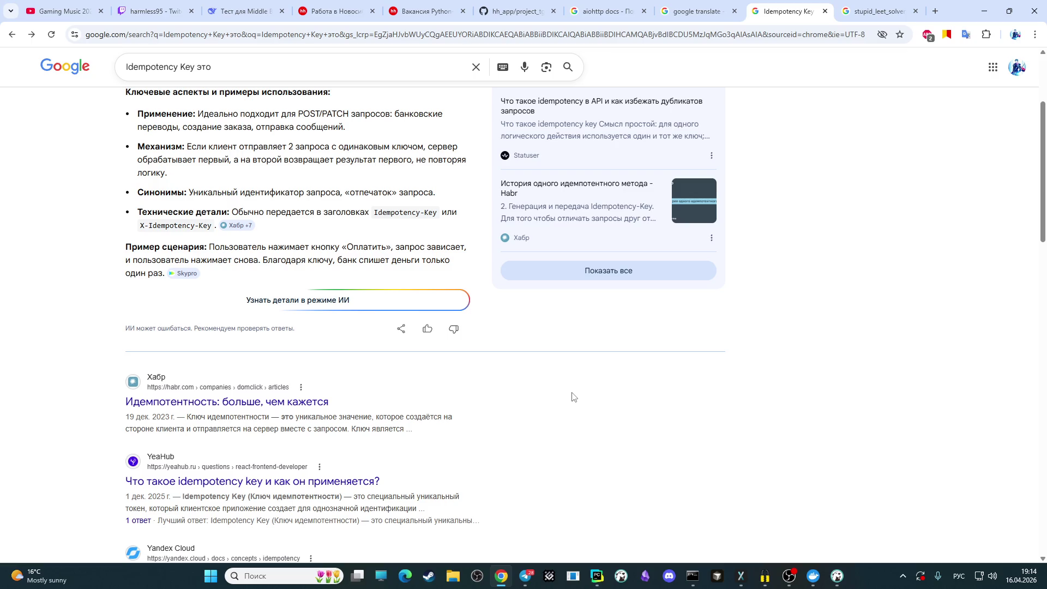
pyautogui.scroll(2, 642, 206)
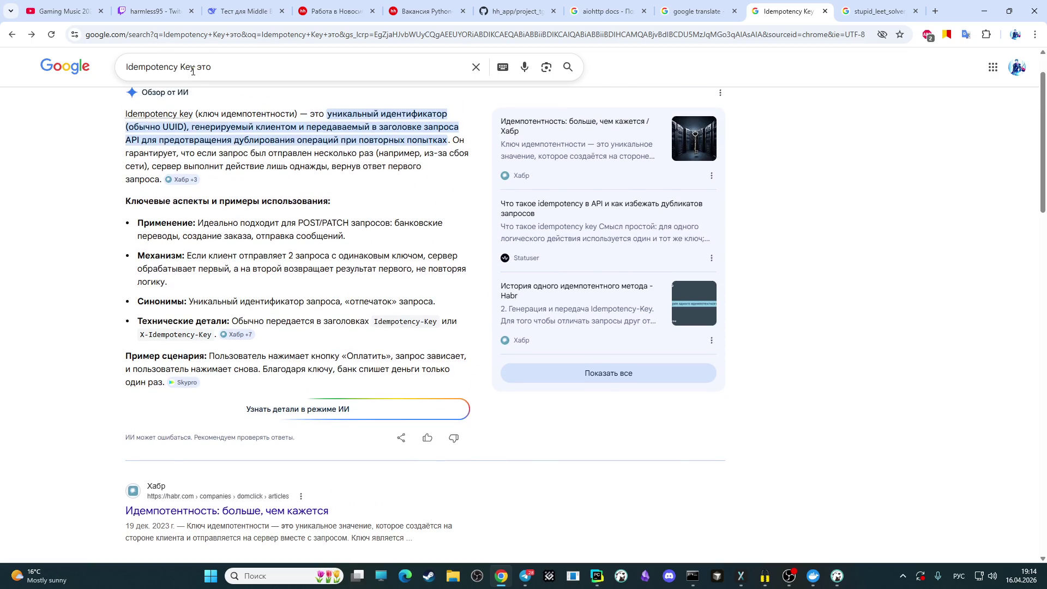
pyautogui.moveTo(193, 68); pyautogui.dragTo(122, 70)
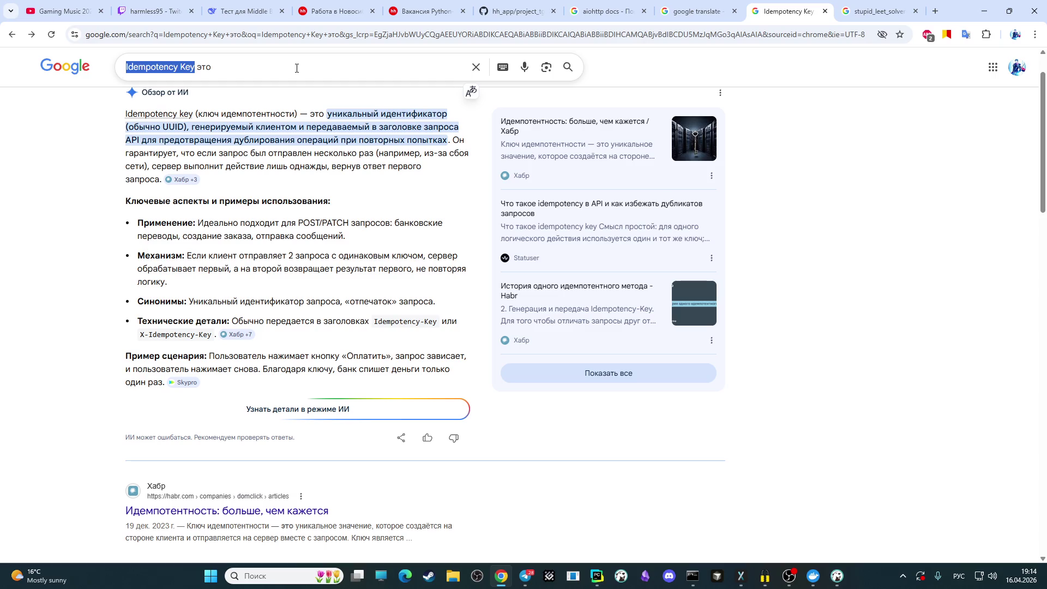
# In AI Mode, replace 'то есть если' with 'пример реализации' and send the question
pyautogui.hotkey('ctrl', 'Tab')
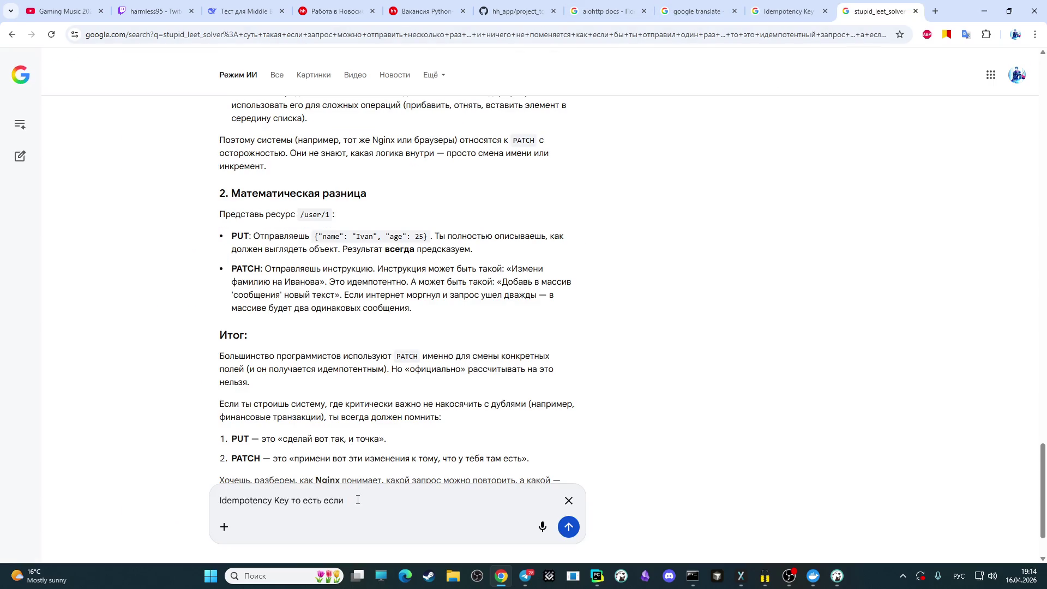
pyautogui.moveTo(357, 501); pyautogui.dragTo(293, 501)
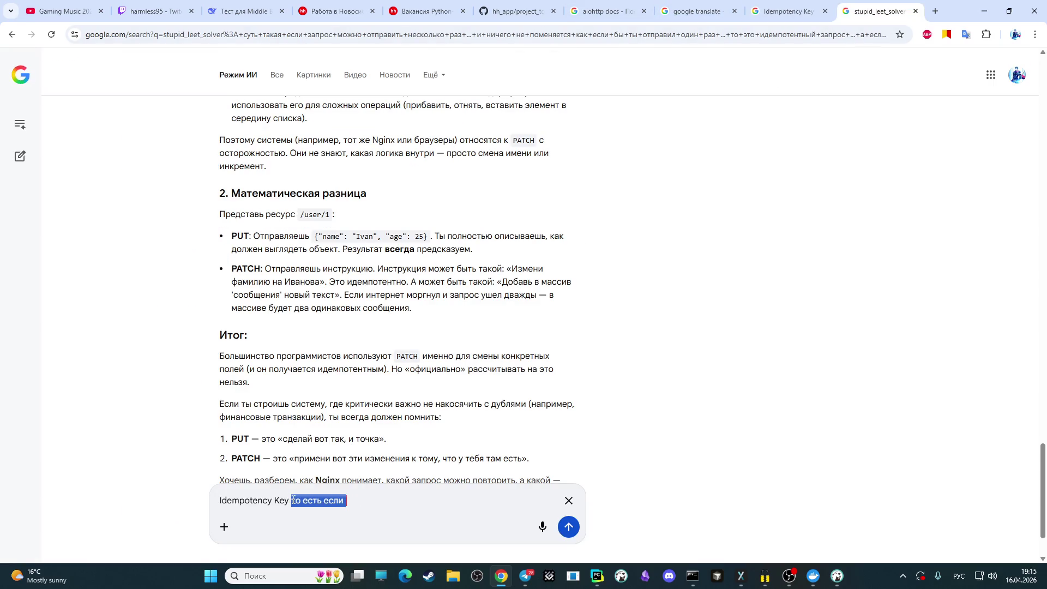
pyautogui.press('BackSpace')
pyautogui.write('пример реализации')
pyautogui.press('Return')
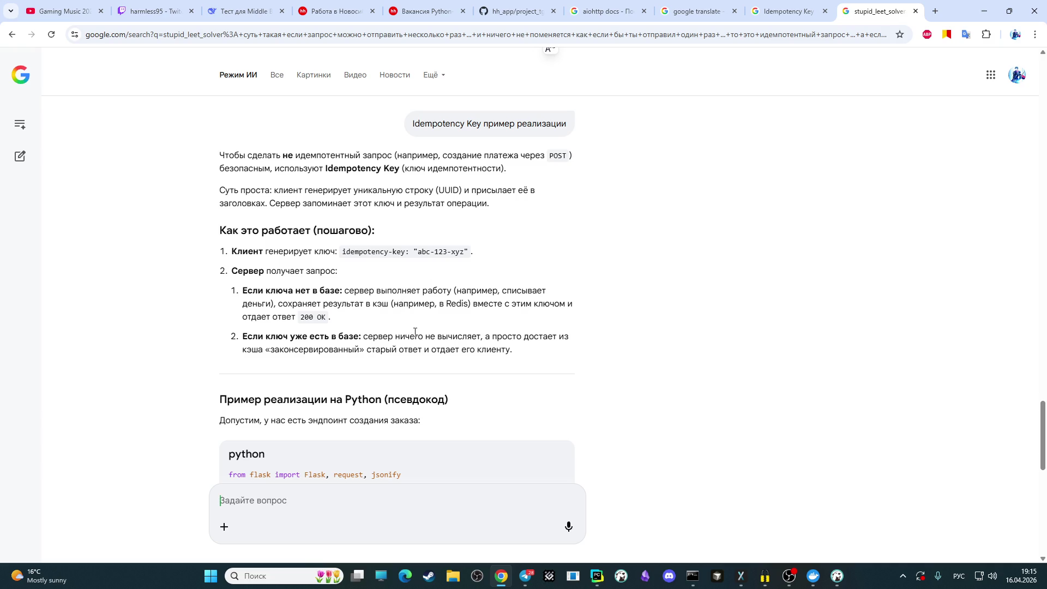
pyautogui.scroll(-1, 415, 331)
pyautogui.scroll(-2, 416, 338)
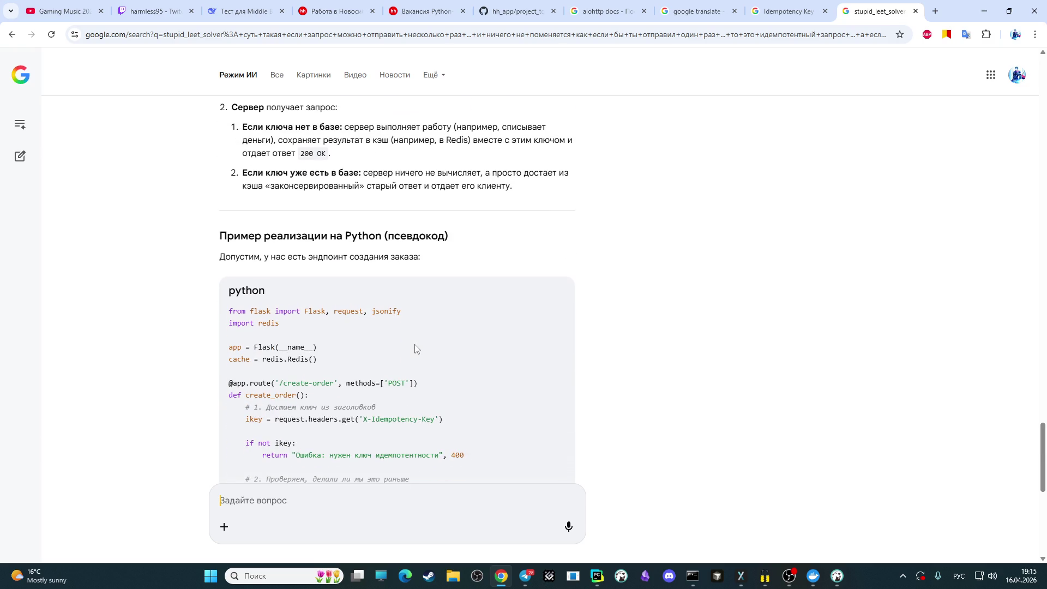
pyautogui.scroll(-1, 416, 349)
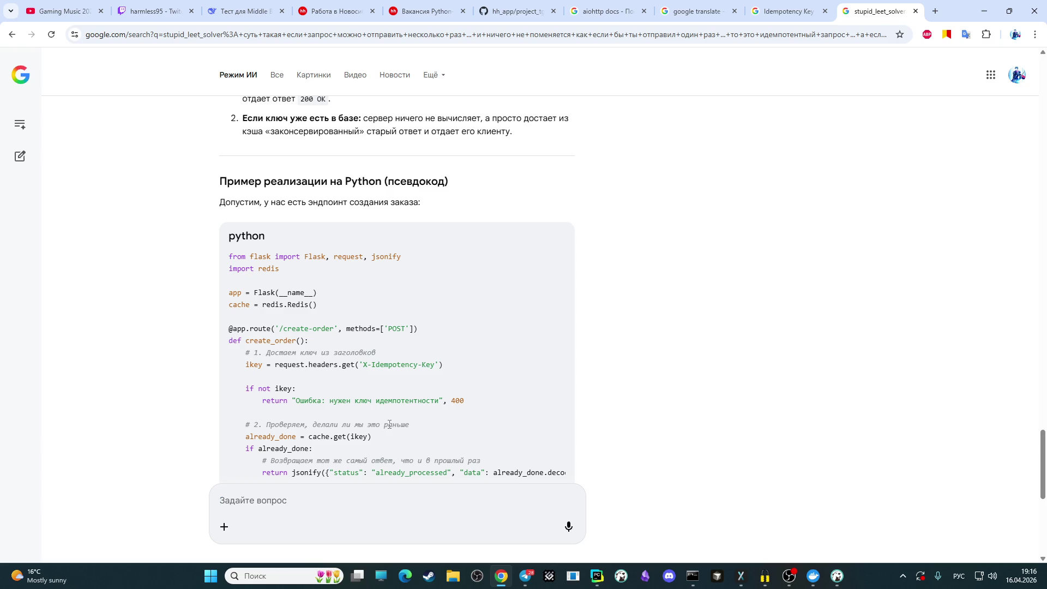
pyautogui.scroll(-2, 389, 424)
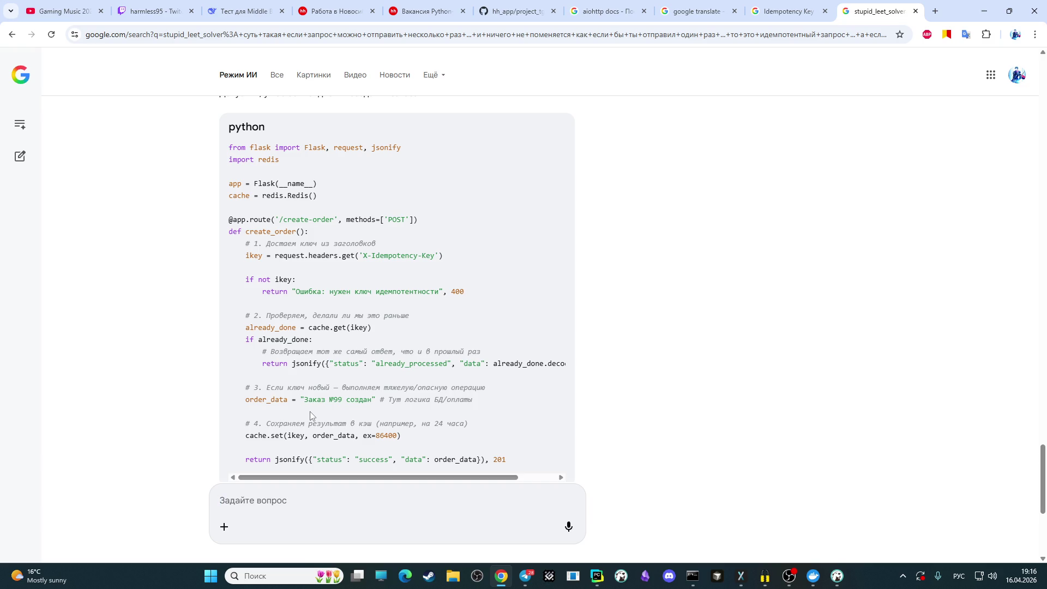
pyautogui.scroll(-1, 311, 416)
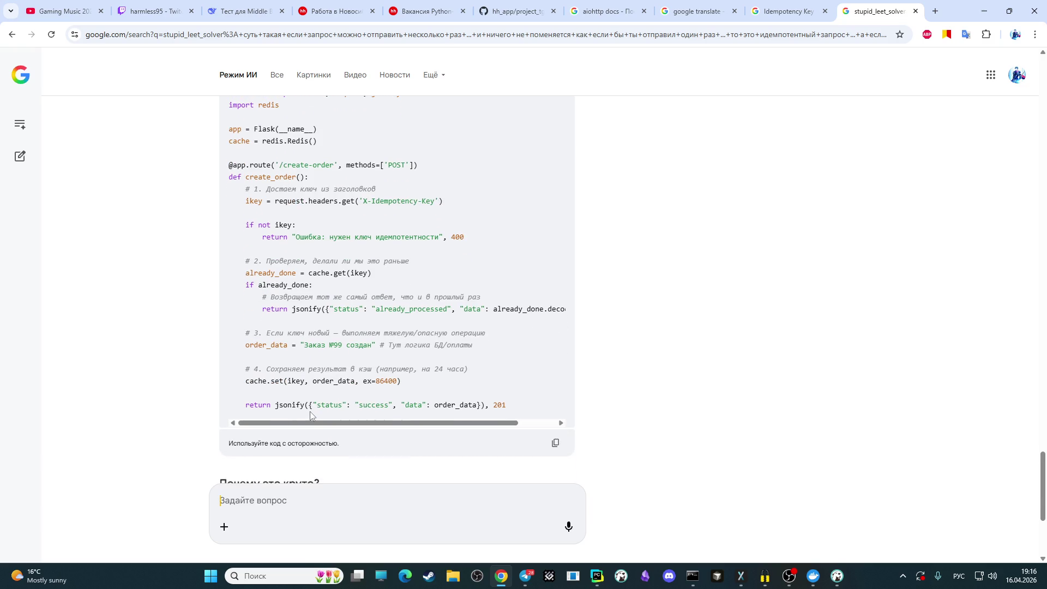
pyautogui.scroll(-4, 312, 415)
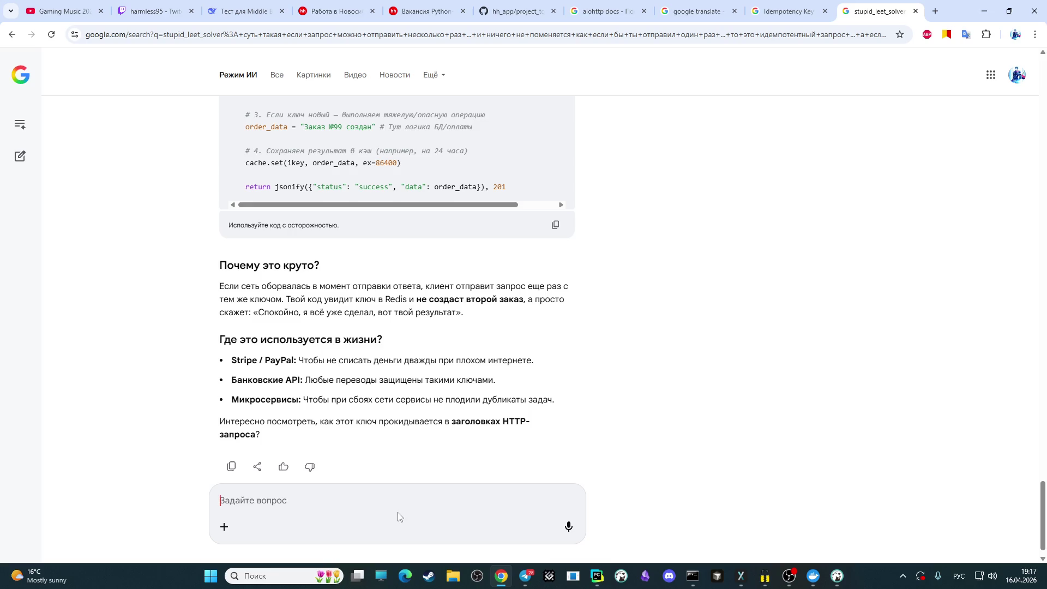
pyautogui.write('пример с ')
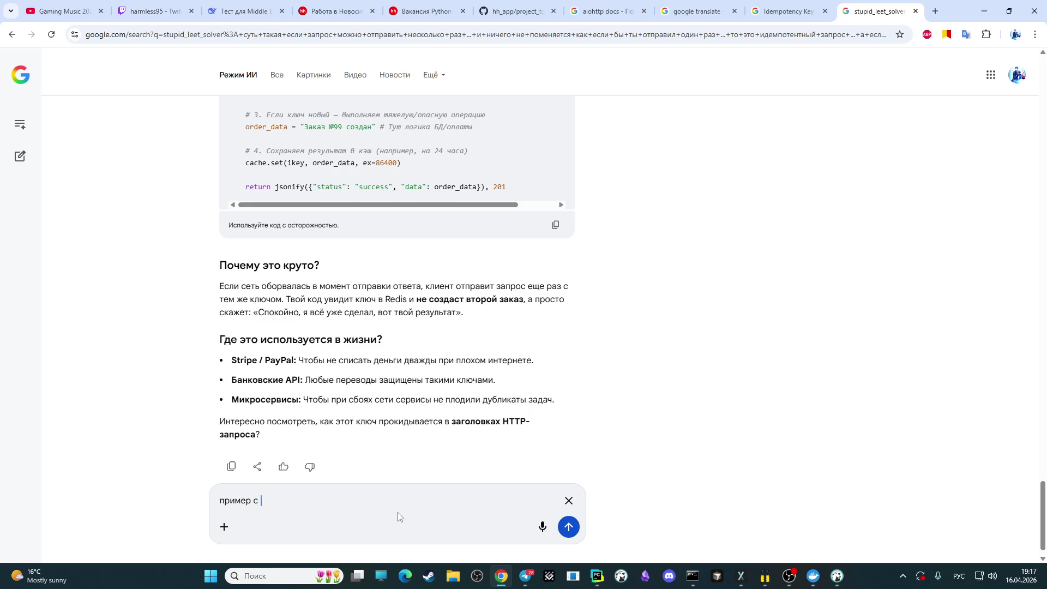
pyautogui.write('платежны')
pyautogui.write('ми ')
pyautogui.write('переводами')
# Send the AI Mode follow-up 'пример с платежными переводами'
pyautogui.press('Return')
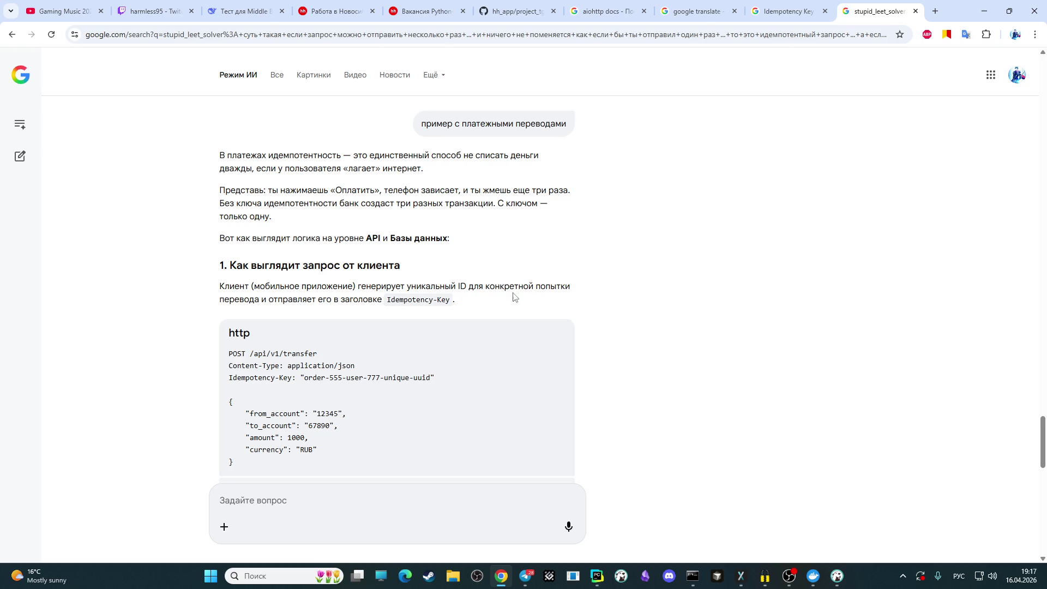
# Read the payment-transfer answer past the SQL table and fintech section, then start typing 'то есть это какое'
pyautogui.scroll(-3, 519, 293)
pyautogui.scroll(-1, 391, 306)
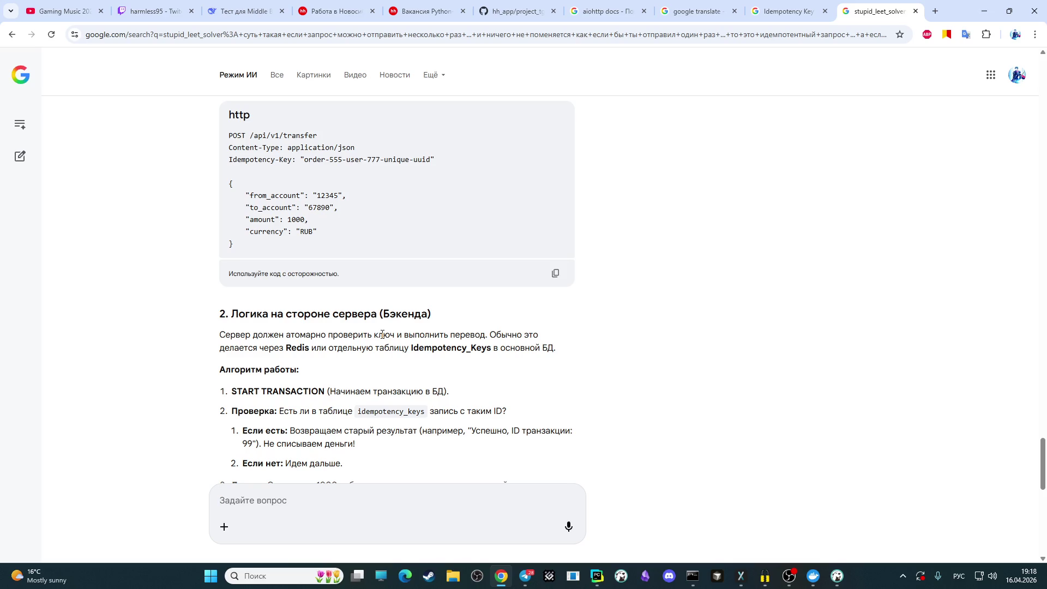
pyautogui.scroll(-2, 340, 356)
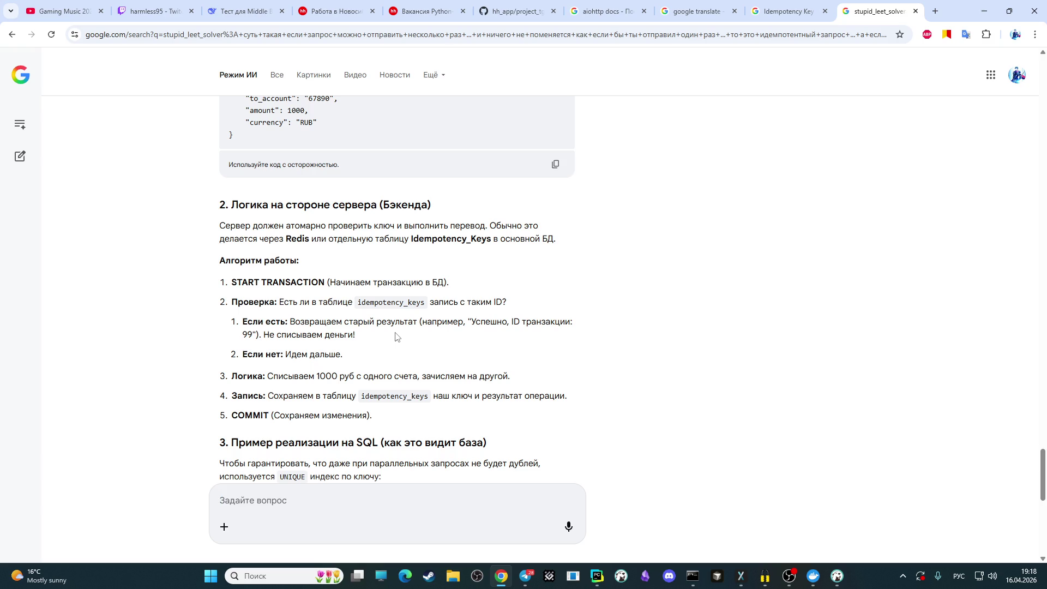
pyautogui.scroll(-3, 190, 300)
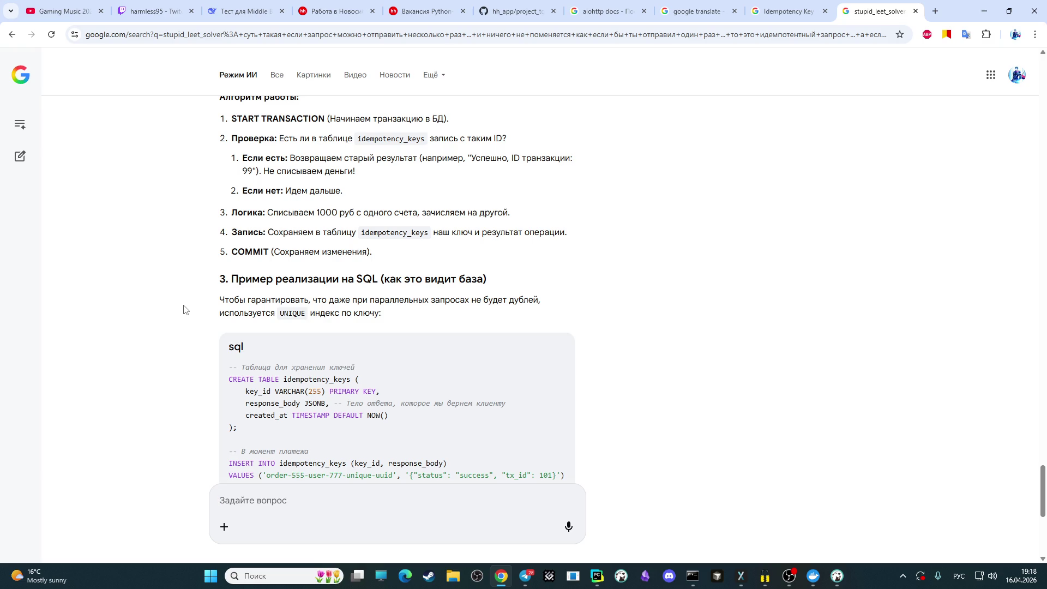
pyautogui.scroll(-5, 183, 310)
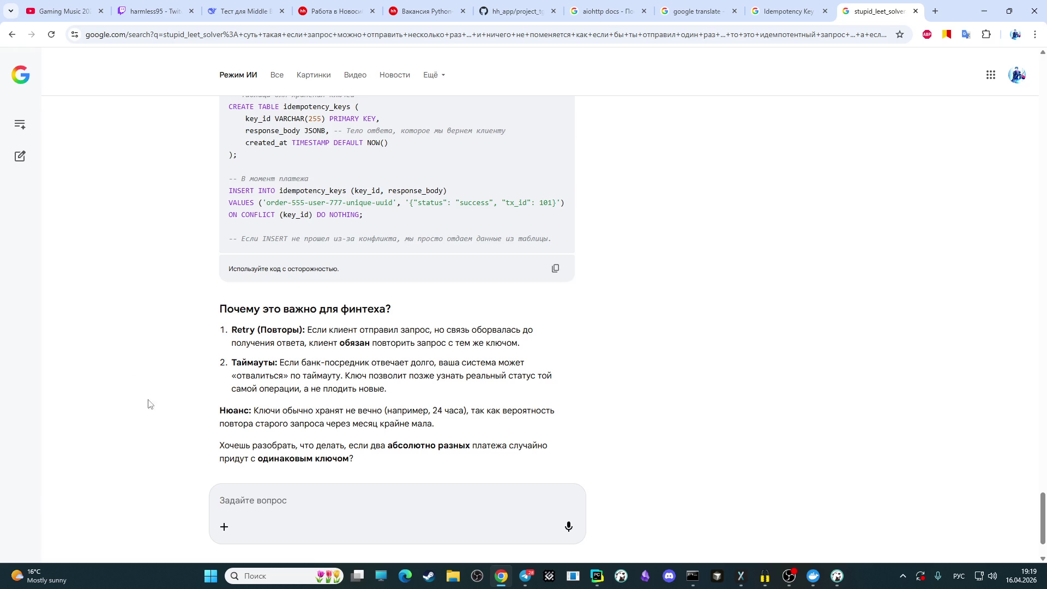
pyautogui.write('то есть это какое')
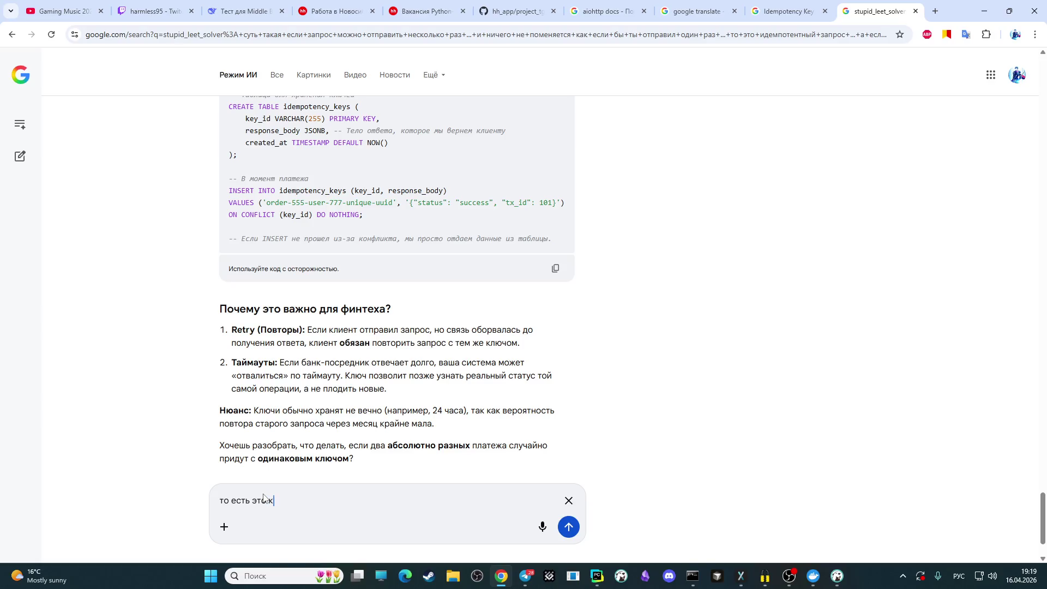
# Ask whether keys need a dedicated database where they are stored and compared
pyautogui.press('BackSpace')
pyautogui.press('BackSpace')
pyautogui.press('BackSpace')
pyautogui.press('BackSpace')
pyautogui.press('BackSpace')
pyautogui.press('BackSpace')
pyautogui.write('для него ')
pyautogui.write('нужна ')
pyautogui.write('определенн')
pyautogui.write('ая бд ')
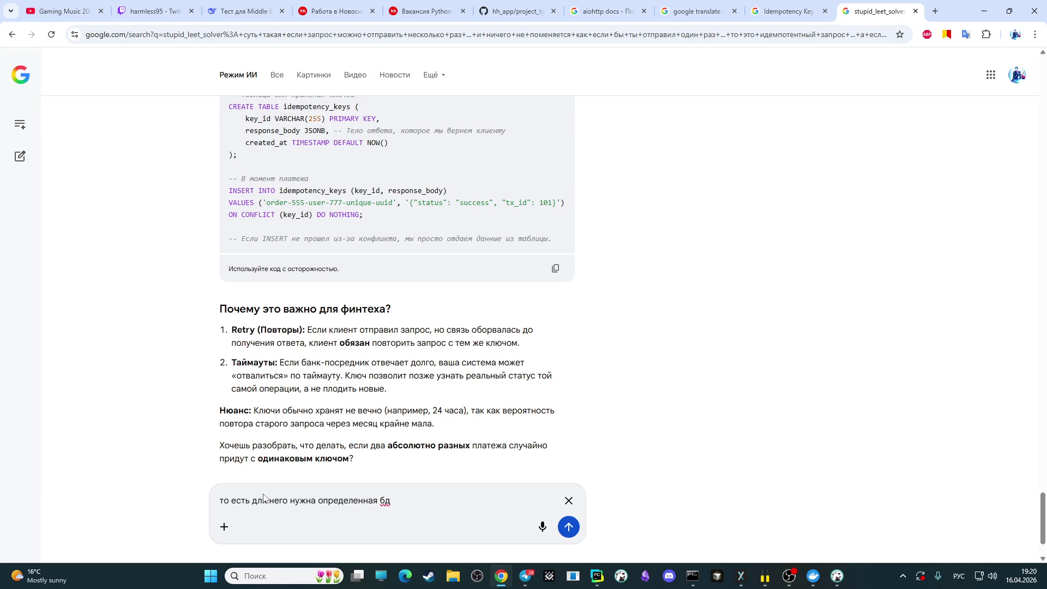
pyautogui.write('где буде')
pyautogui.write('т хранится')
pyautogui.write(' и с чем ')
pyautogui.write('сравниваться')
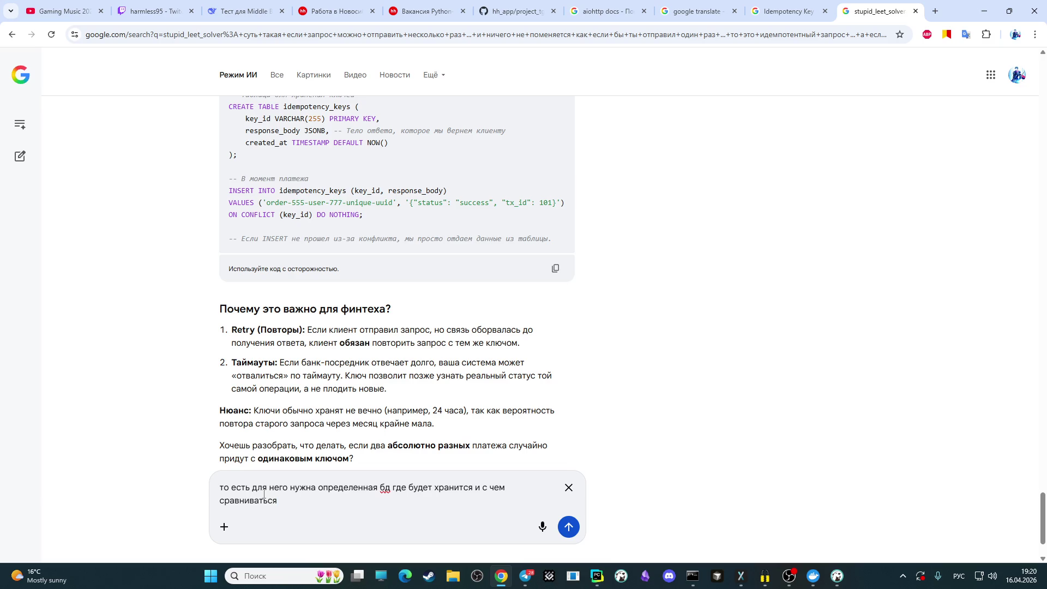
pyautogui.write(' то есть про')
pyautogui.write('сто проверка')
pyautogui.write('.')
pyautogui.write('?')
pyautogui.press('Return')
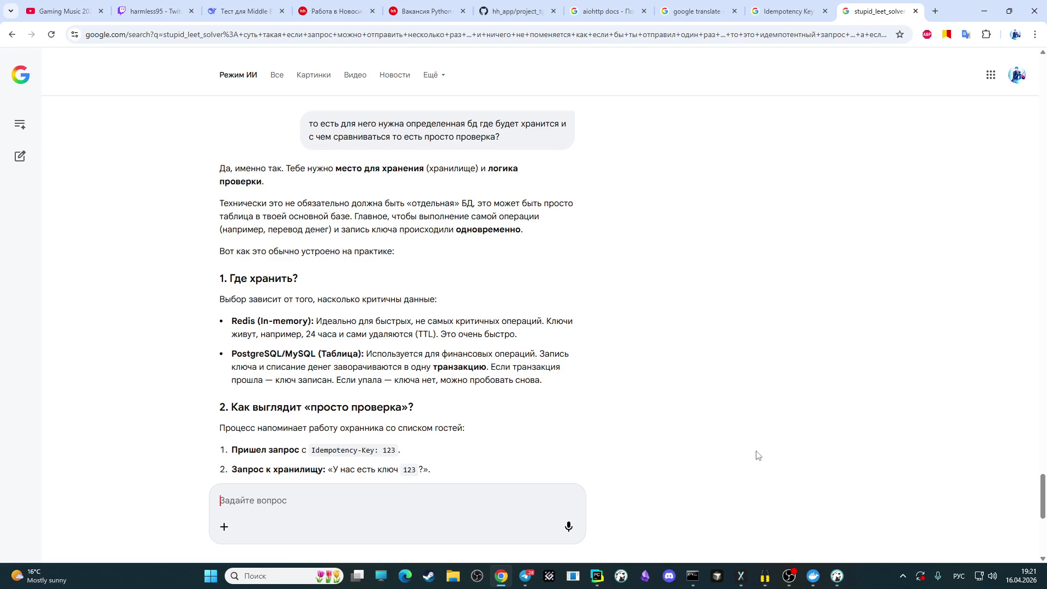
pyautogui.click(788, 576)
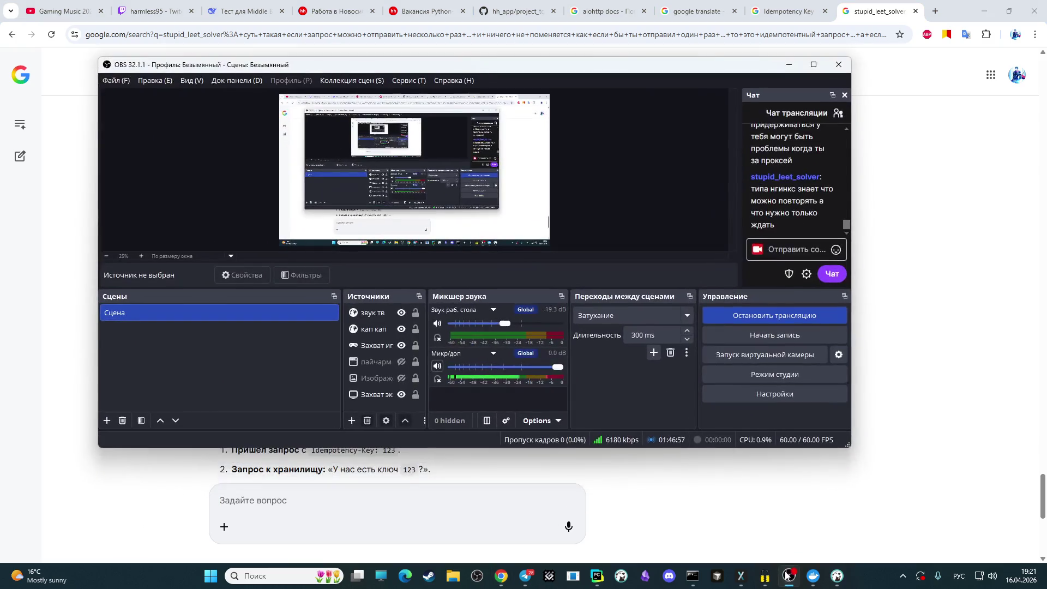
pyautogui.click(787, 576)
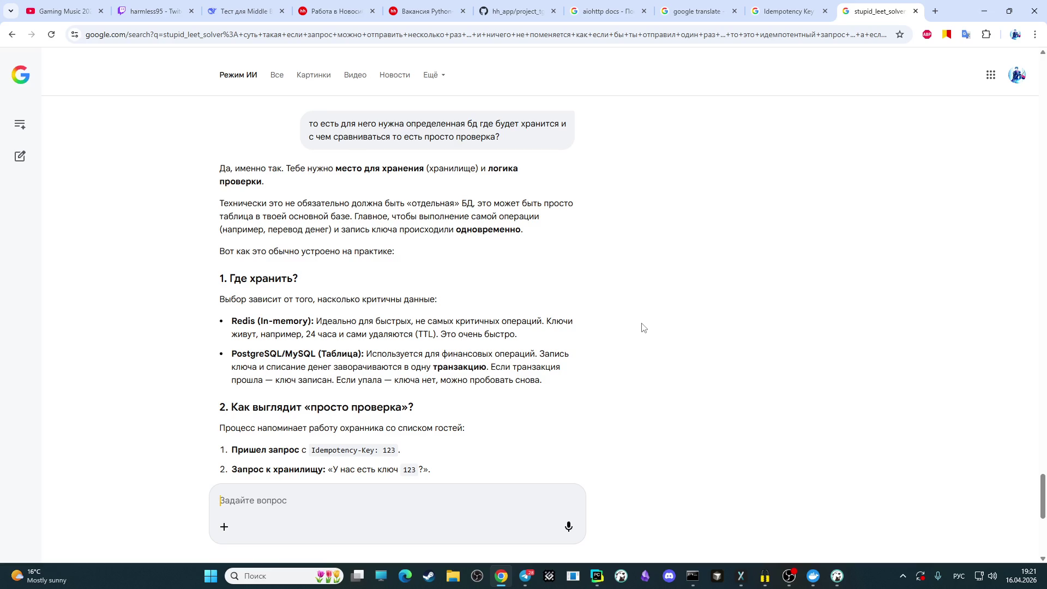
pyautogui.scroll(-2, 642, 327)
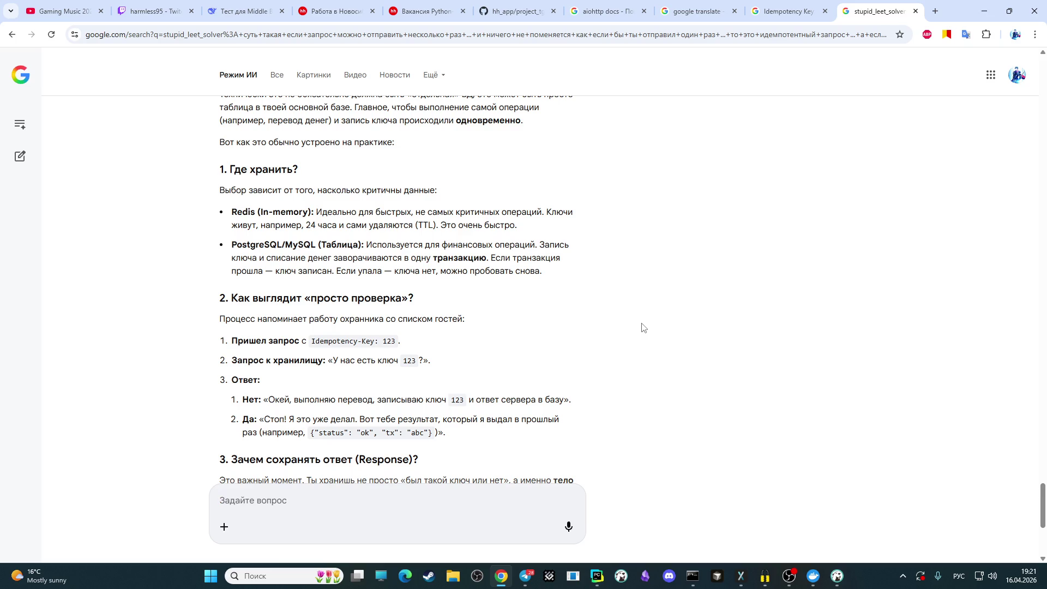
pyautogui.scroll(-1, 644, 328)
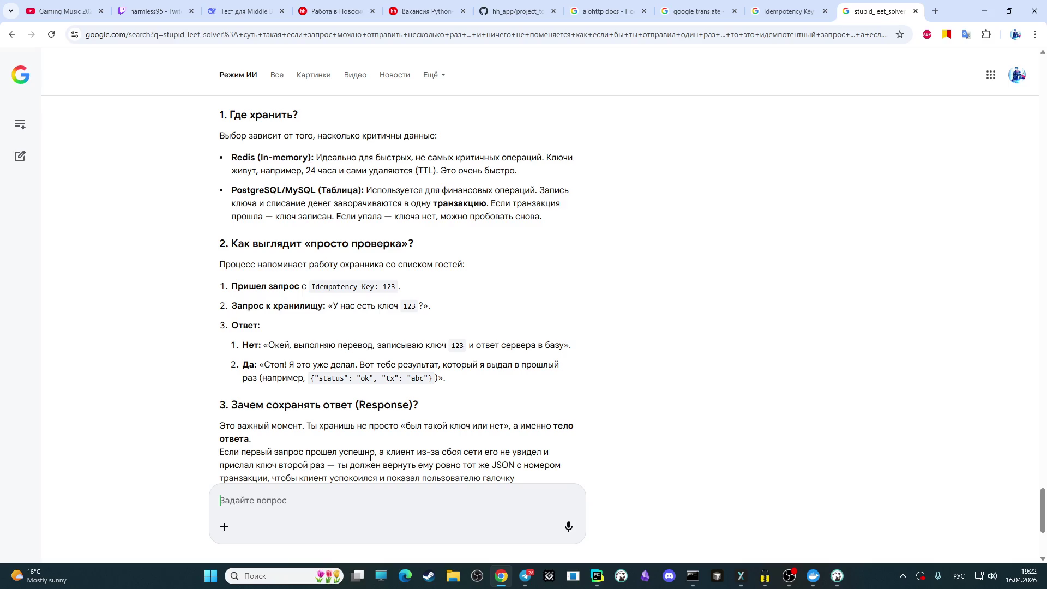
pyautogui.scroll(-1, 433, 451)
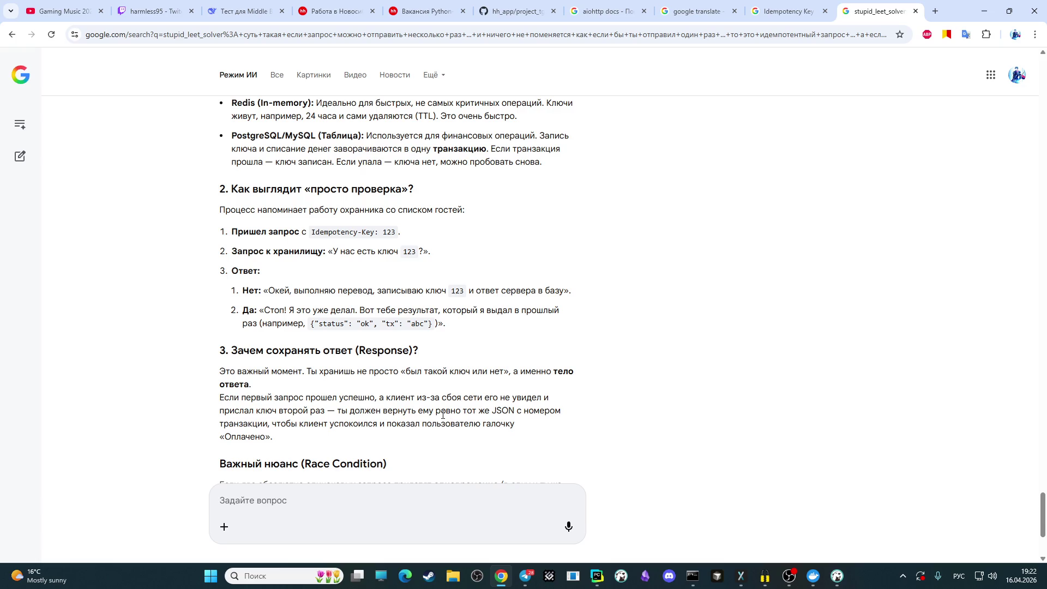
pyautogui.scroll(-2, 443, 416)
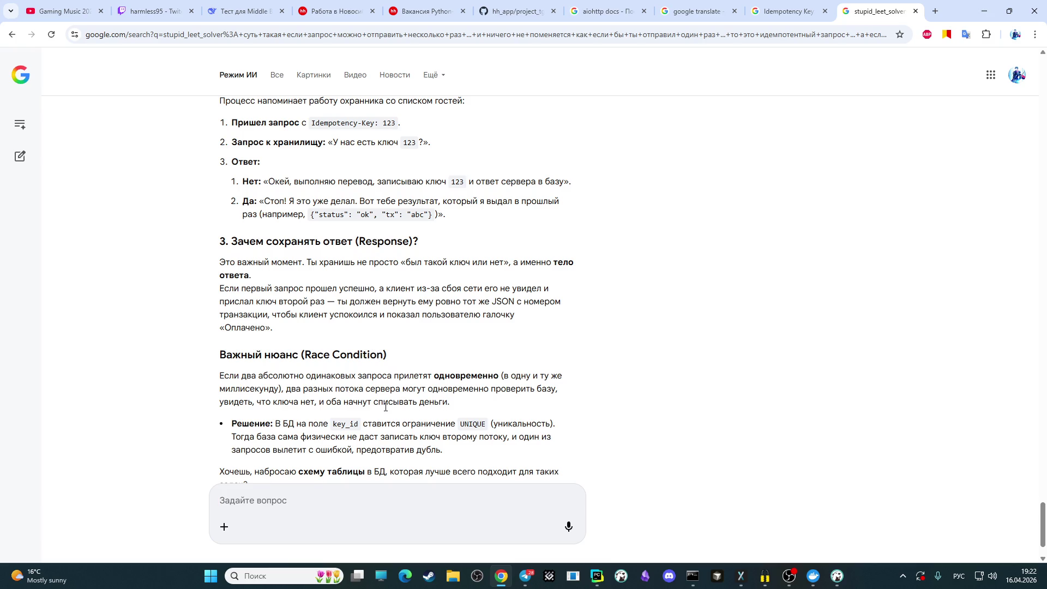
pyautogui.scroll(-1, 386, 407)
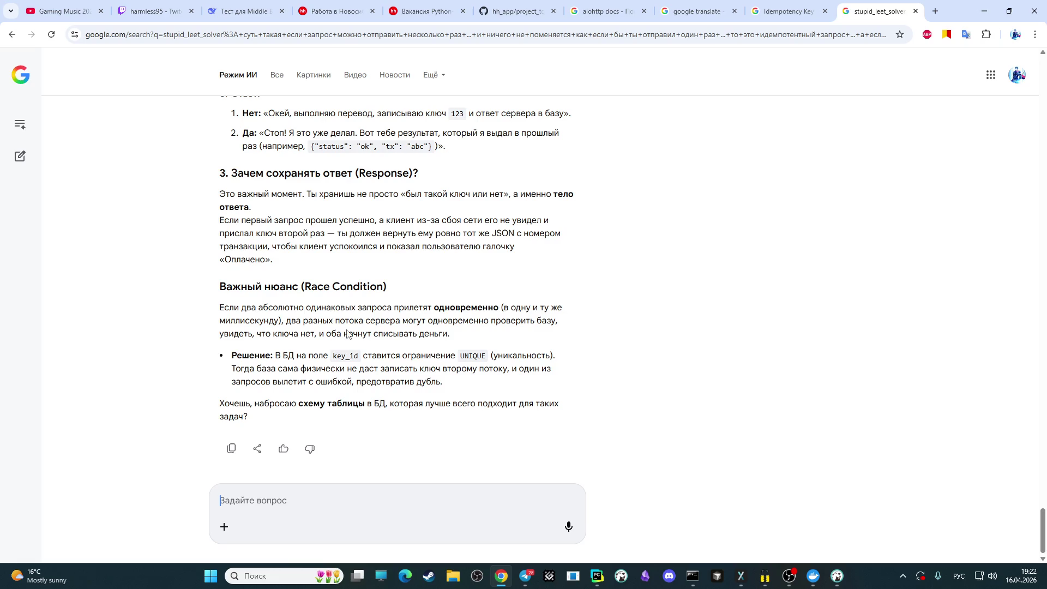
# Start answer 3.3 with 'мы создаем хранилище где будет хранится' plus the copied term Idempotency Key
pyautogui.click(243, 11)
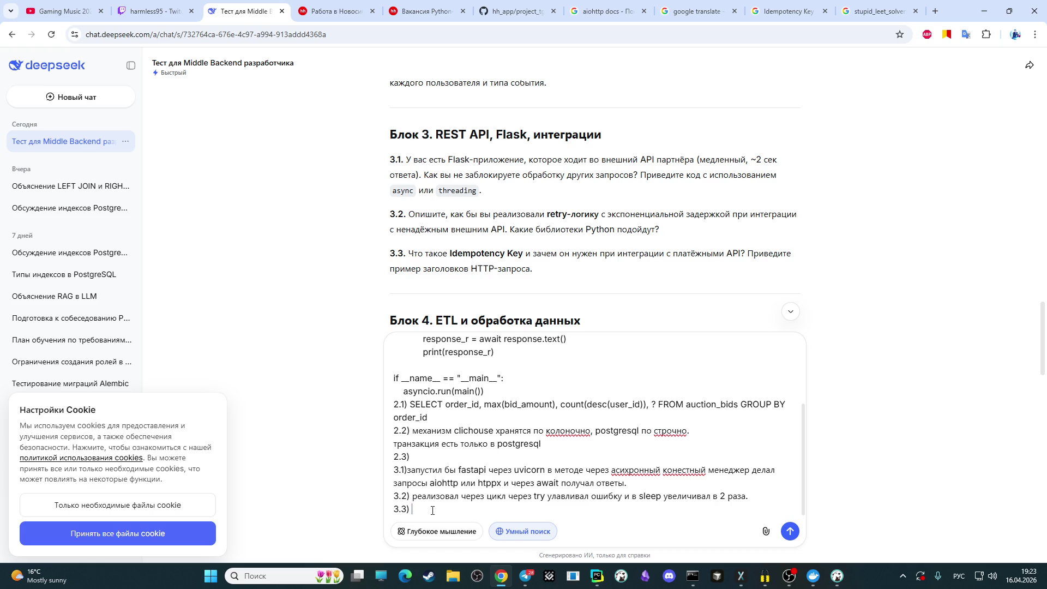
pyautogui.write('мы ')
pyautogui.write('создаем ')
pyautogui.write('хранили')
pyautogui.write('ще где ')
pyautogui.write('будет ')
pyautogui.write('хранится')
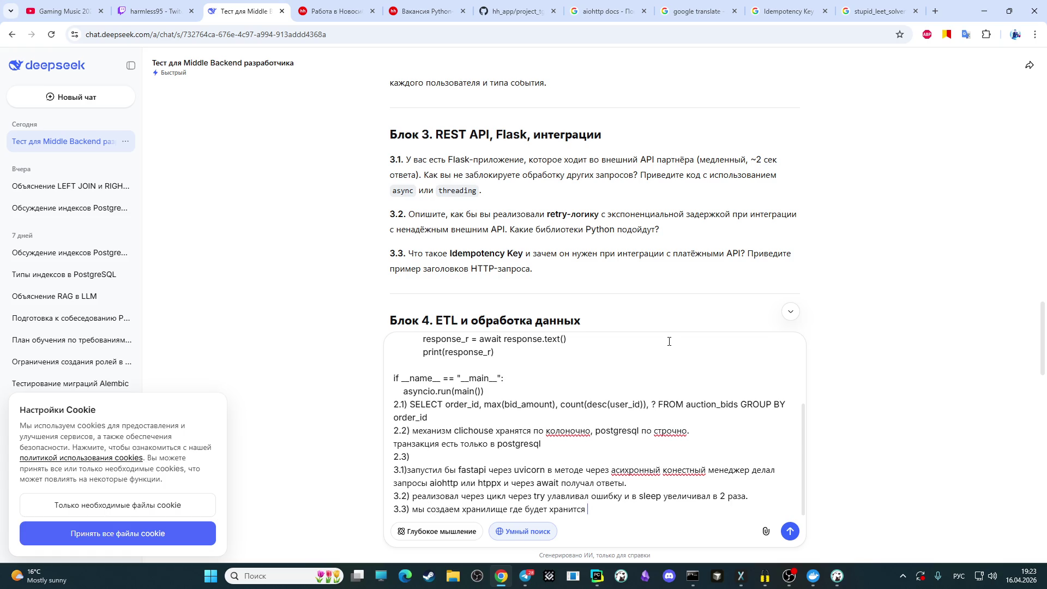
pyautogui.moveTo(524, 254); pyautogui.dragTo(450, 254)
pyautogui.hotkey('ctrl', 'c')
pyautogui.click(615, 504)
pyautogui.hotkey('ctrl', 'v')
# Finish answer 3.3 with 'и тело ответа если такой запрос был просто выдать.'
pyautogui.write('и')
pyautogui.write('т')
pyautogui.write('ело ответа')
pyautogui.write('тело ответа е')
pyautogui.write('с')
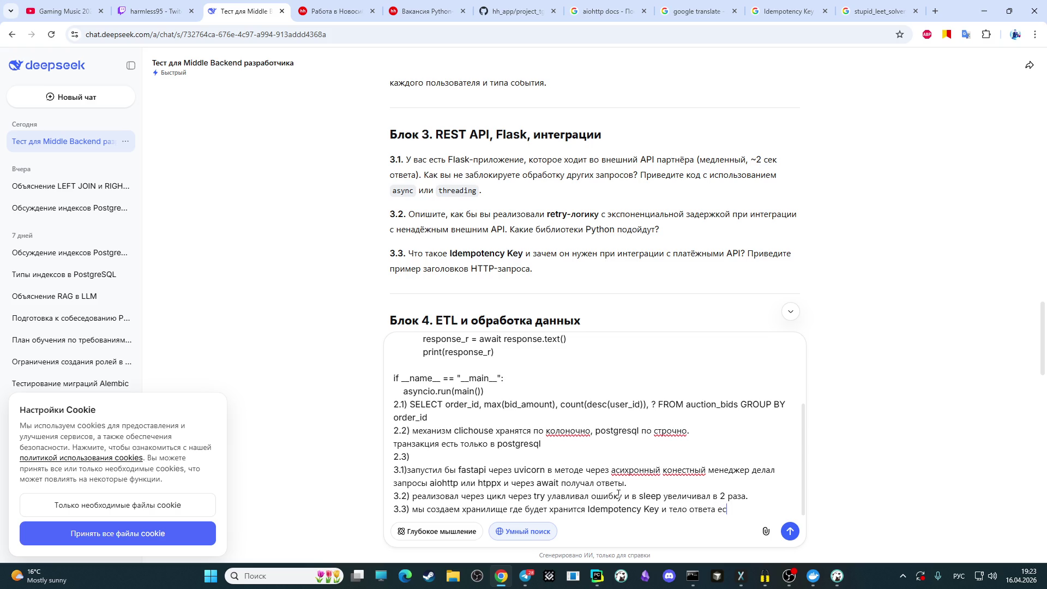
pyautogui.write('ли такой ')
pyautogui.write('запрос был')
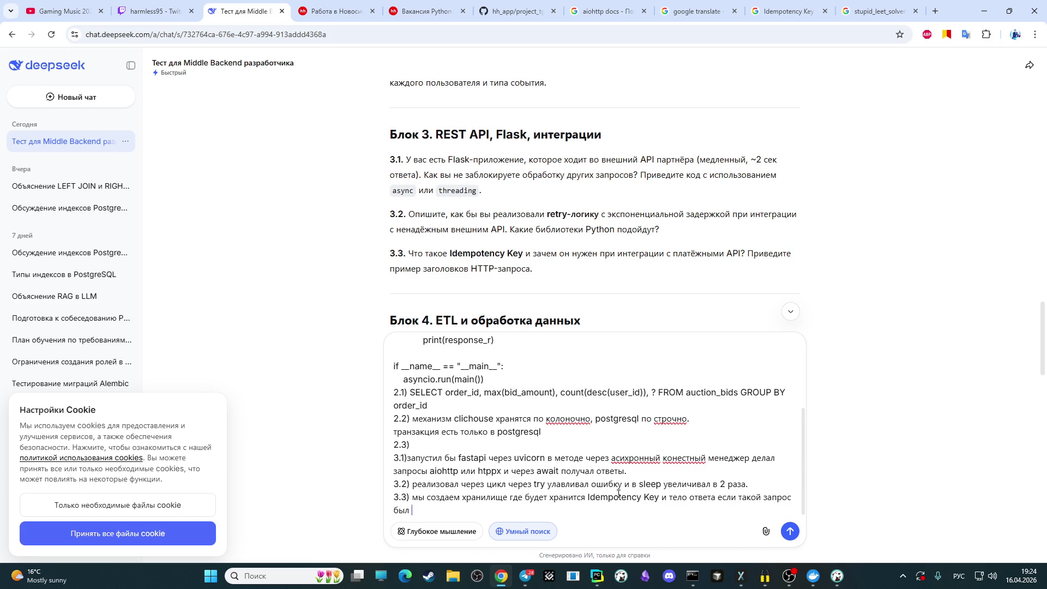
pyautogui.write('просто выдать')
pyautogui.write('.')
# Delete the drafted 3.3 answer text, leaving only the 3.3) label, and bring OBS forward
pyautogui.moveTo(470, 509); pyautogui.dragTo(410, 496)
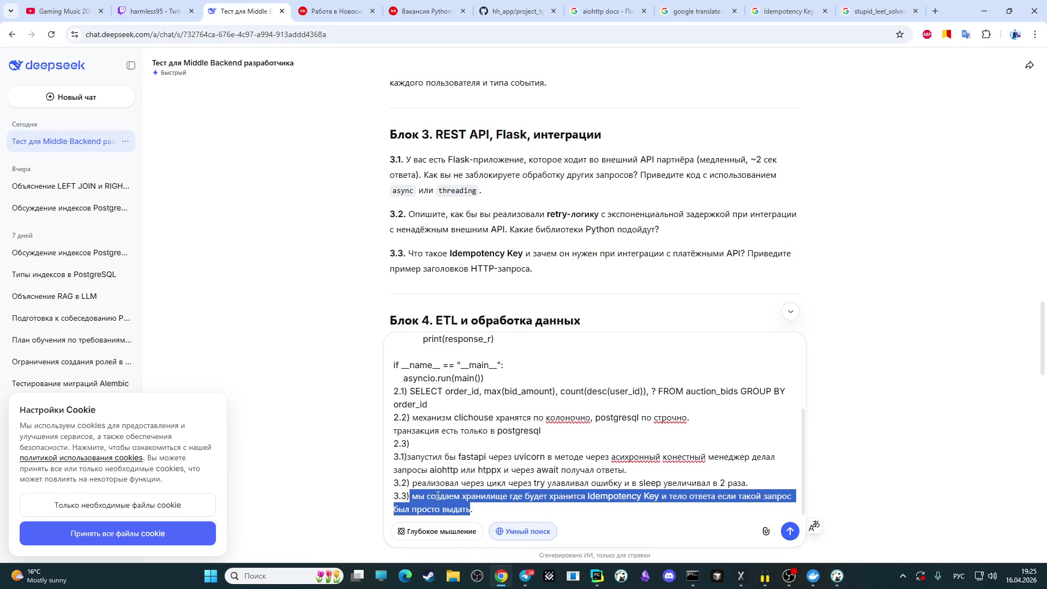
pyautogui.press('BackSpace')
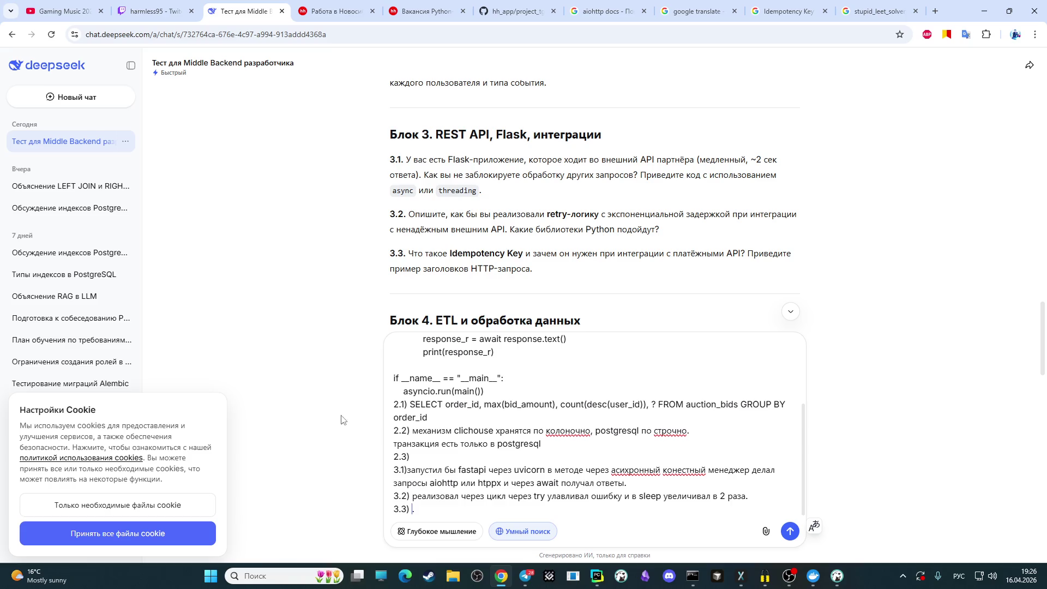
pyautogui.click(789, 584)
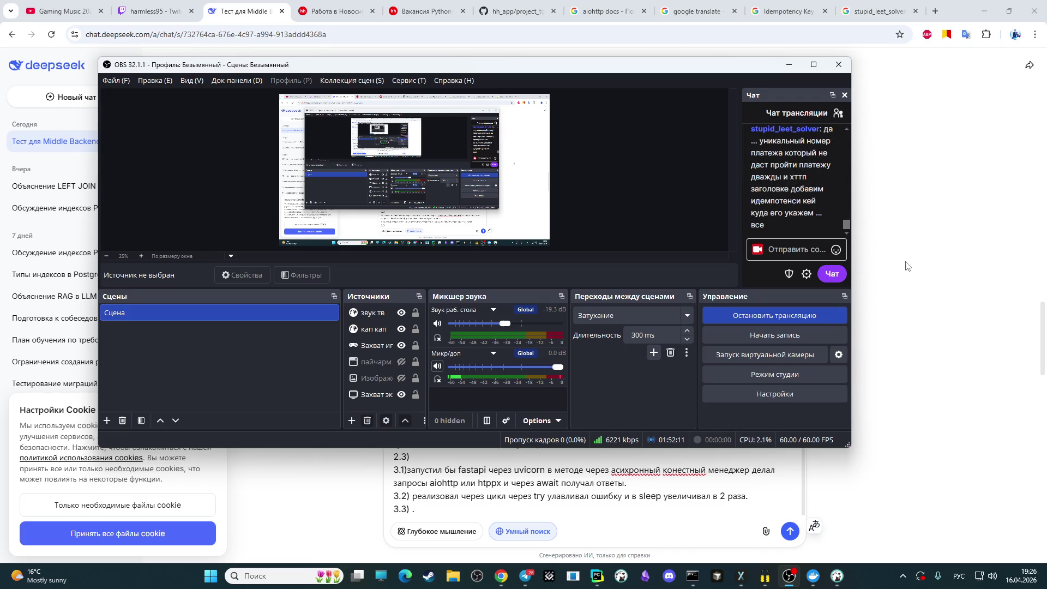
# Send OBS behind the browser so DeepSeek's question 3.3 is visible again
pyautogui.click(936, 297)
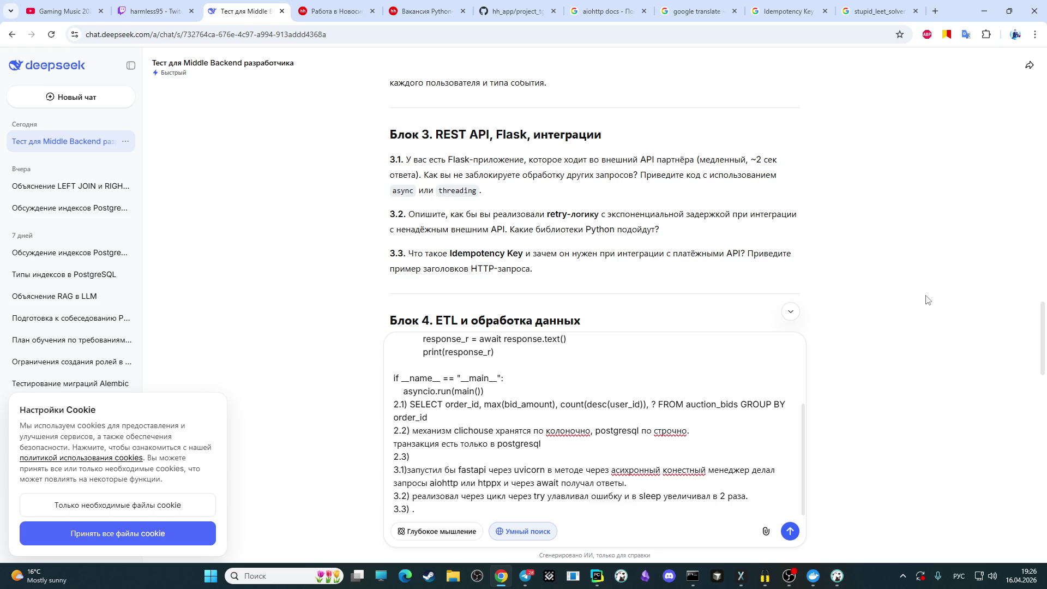
# Type answer 3.3: 'Что бы дважды не выполнить операцию. В теле запроса передаю ключ который будет отвечать за эту операцию'
pyautogui.write('Что бы ')
pyautogui.write('дважды ')
pyautogui.write('не ')
pyautogui.write('выполнить ')
pyautogui.write('опе')
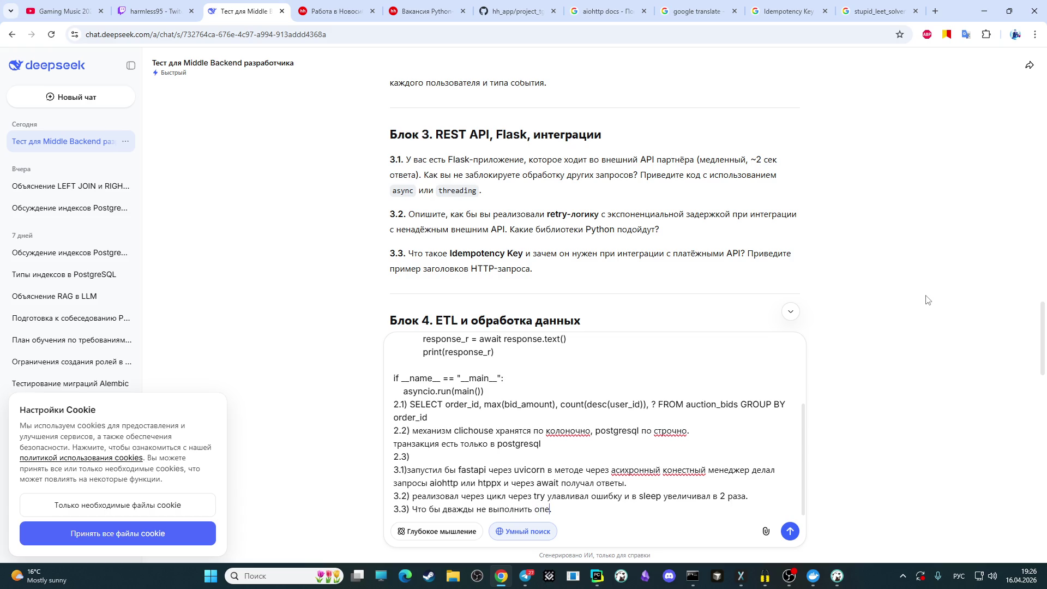
pyautogui.write('рацию')
pyautogui.write('В теле запроса')
pyautogui.write('передаю клю')
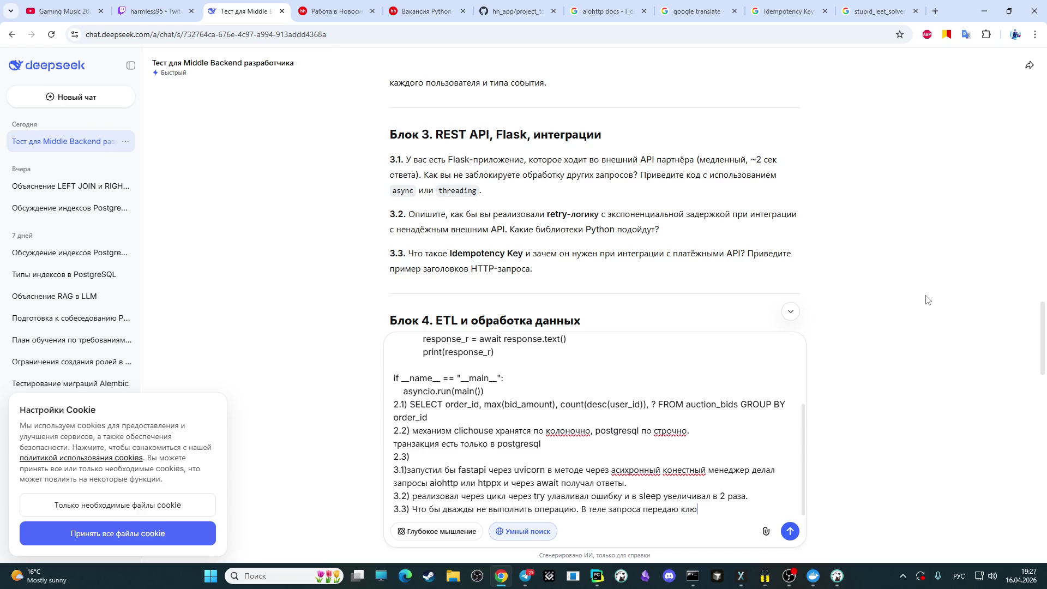
pyautogui.write('ч ')
pyautogui.write('который ')
pyautogui.write('будет')
pyautogui.write('отвечать ')
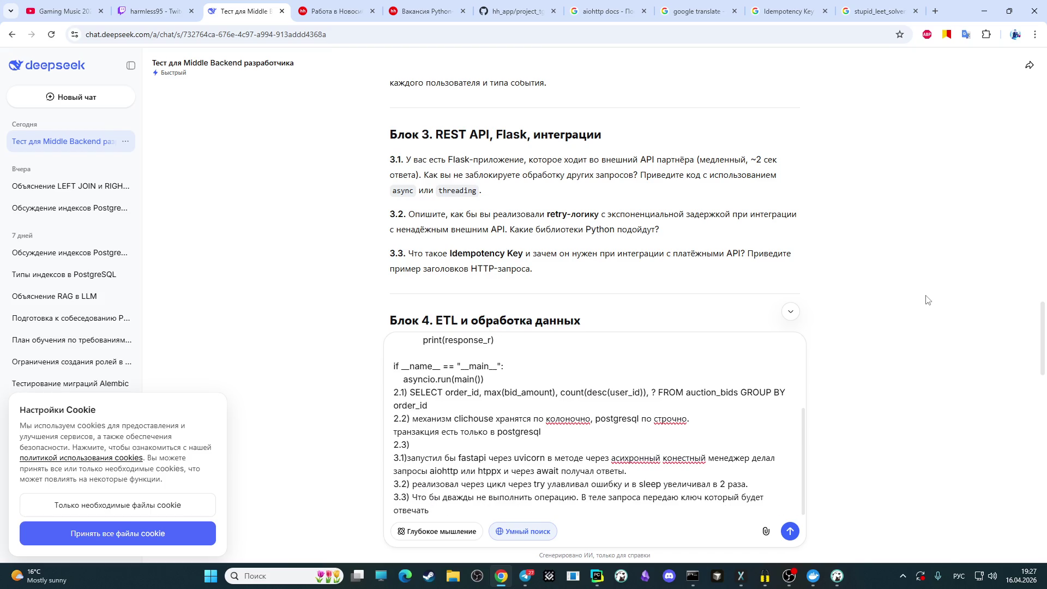
pyautogui.write('за эту опе')
pyautogui.write('р')
pyautogui.write('ацию.')
# Glance at the OBS stream chat, then return to Chrome's Google AI Mode idempotency conversation
pyautogui.click(789, 577)
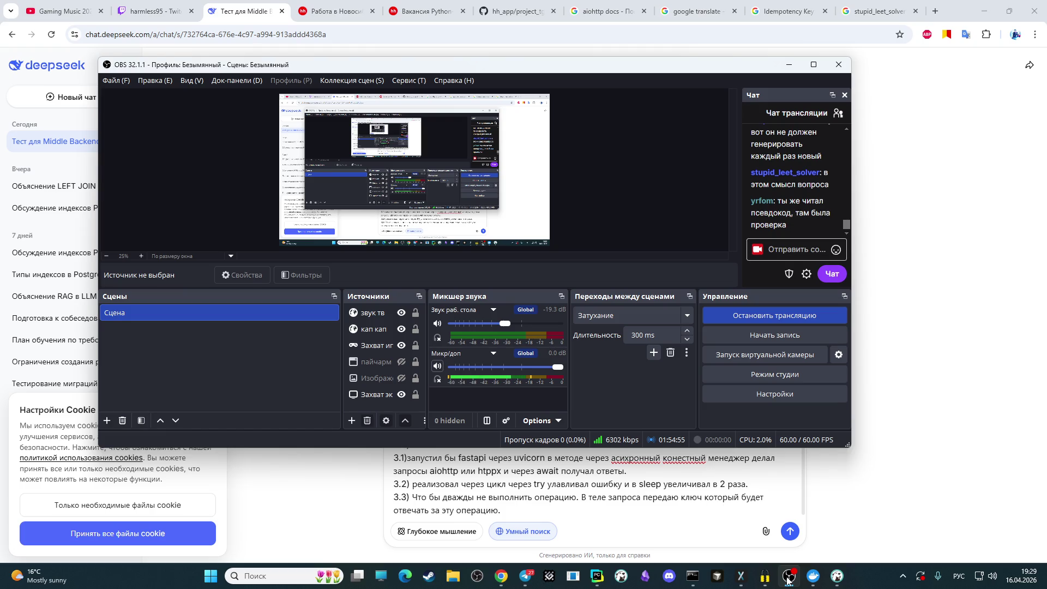
pyautogui.click(789, 577)
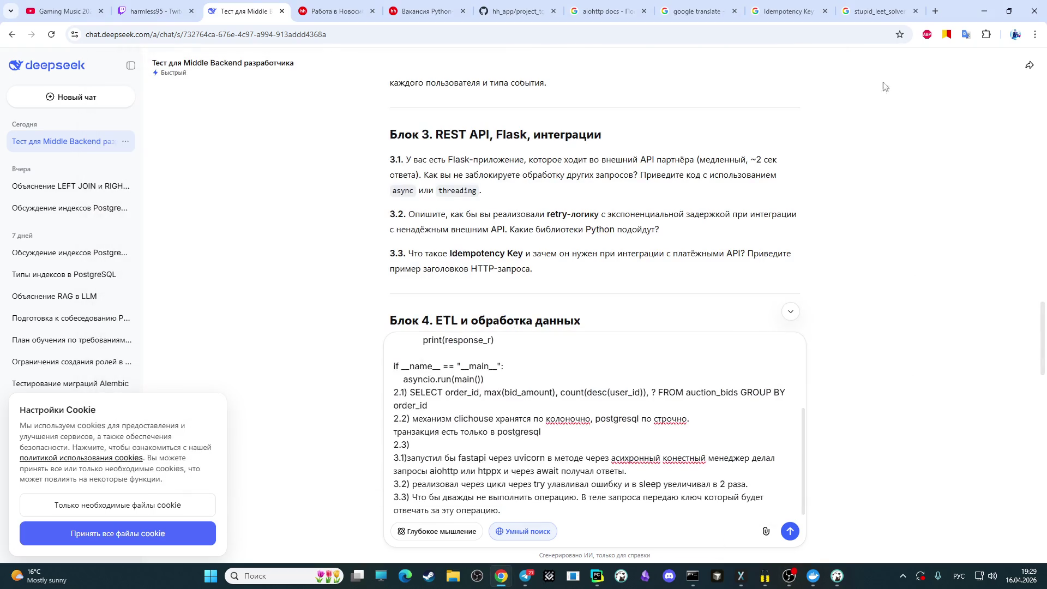
pyautogui.click(875, 11)
pyautogui.scroll(10, 467, 274)
pyautogui.scroll(4, 466, 274)
pyautogui.scroll(-4, 600, 218)
pyautogui.click(781, 8)
# Check the translate and aiohttp docs tabs, then scroll AI Mode to the Flask/Redis X-Idempotency-Key example
pyautogui.scroll(-3, 702, 106)
pyautogui.click(697, 11)
pyautogui.click(606, 11)
pyautogui.click(850, 14)
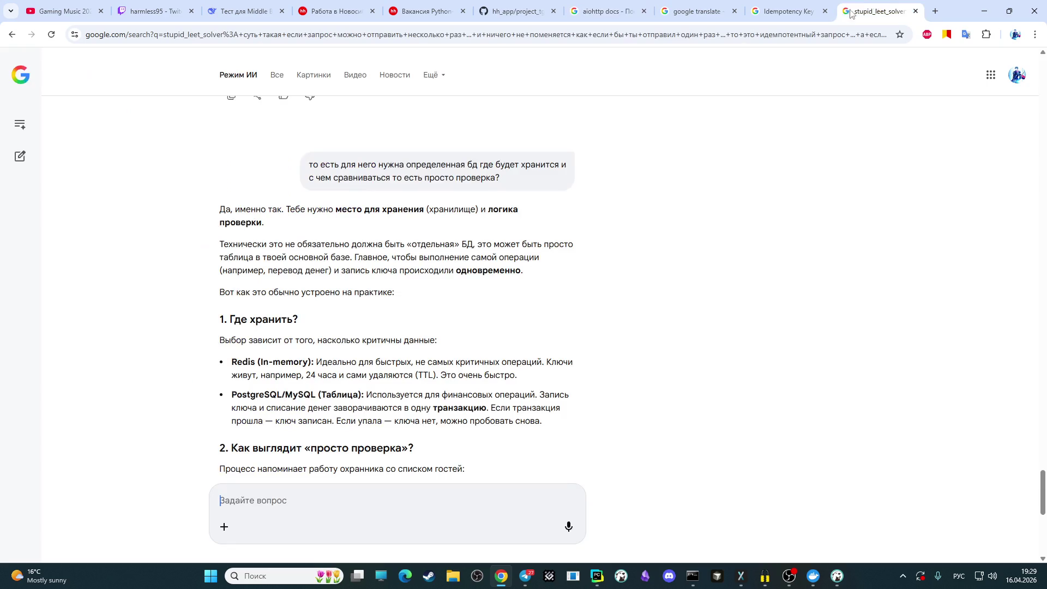
pyautogui.scroll(-10, 409, 277)
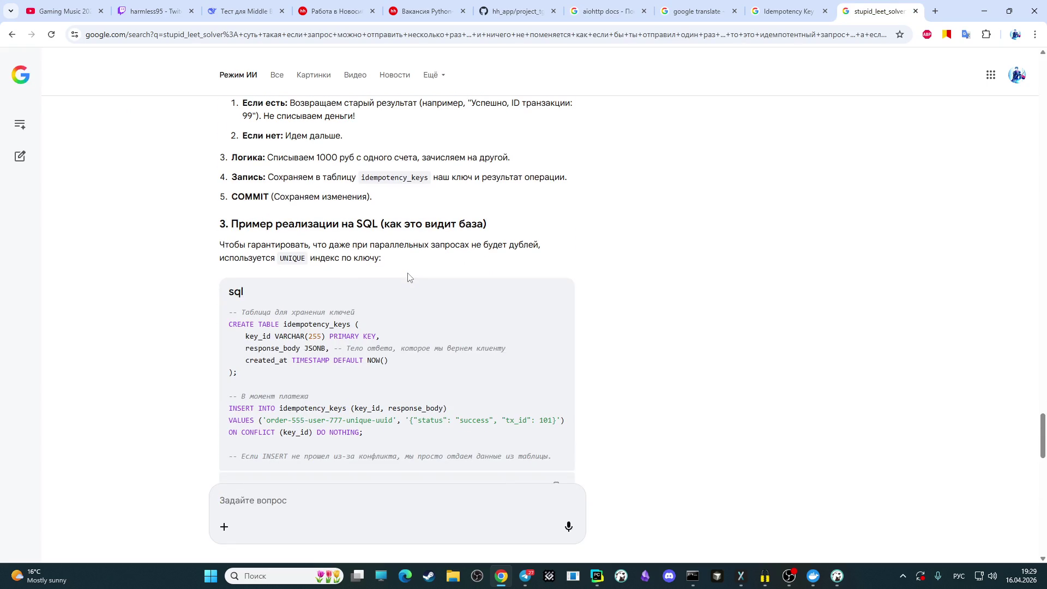
pyautogui.scroll(5, 409, 277)
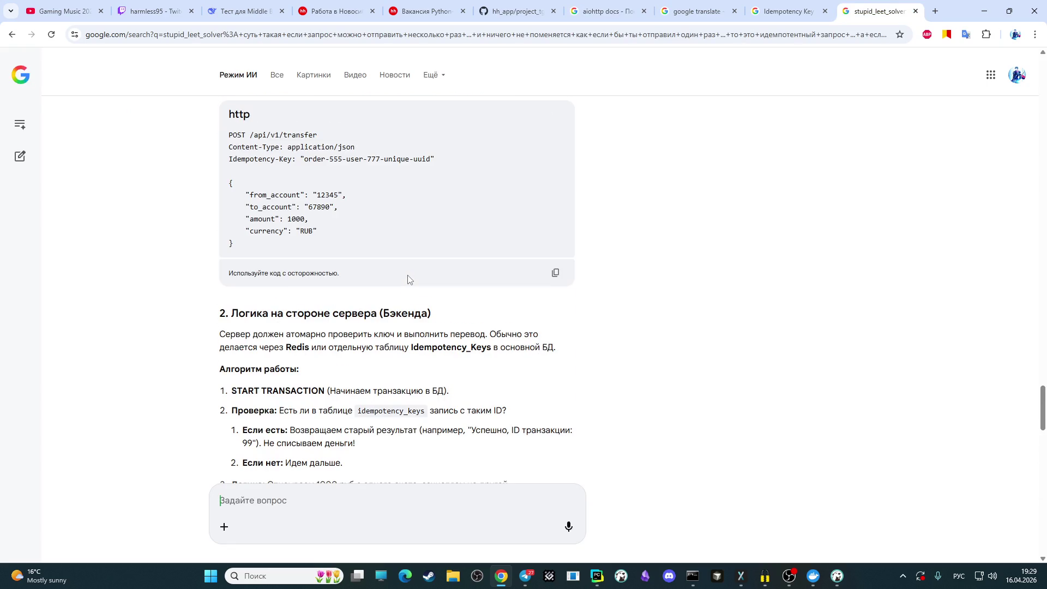
pyautogui.scroll(9, 409, 279)
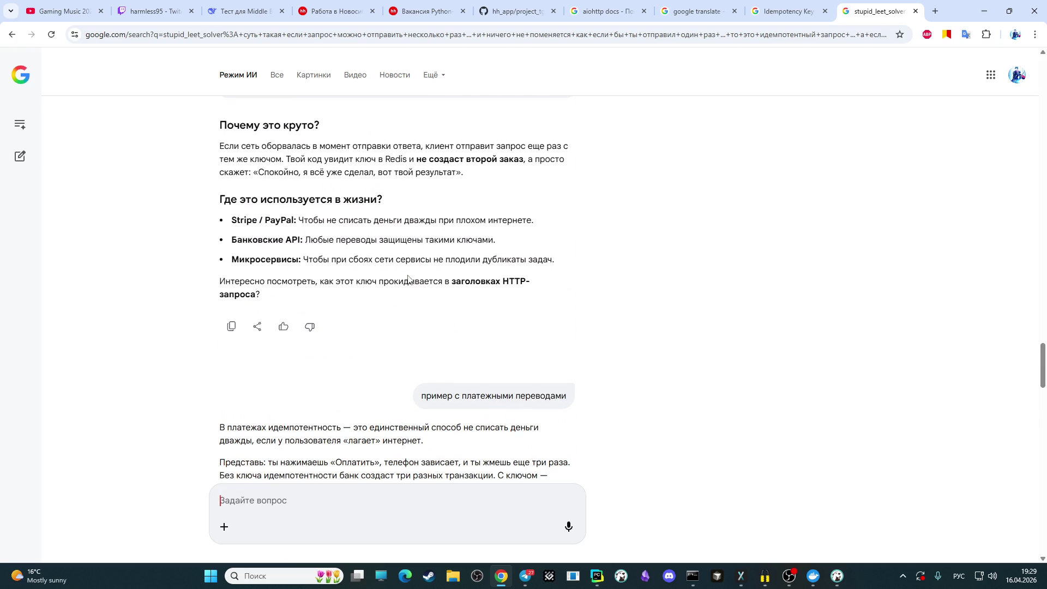
pyautogui.scroll(7, 408, 278)
pyautogui.scroll(2, 408, 276)
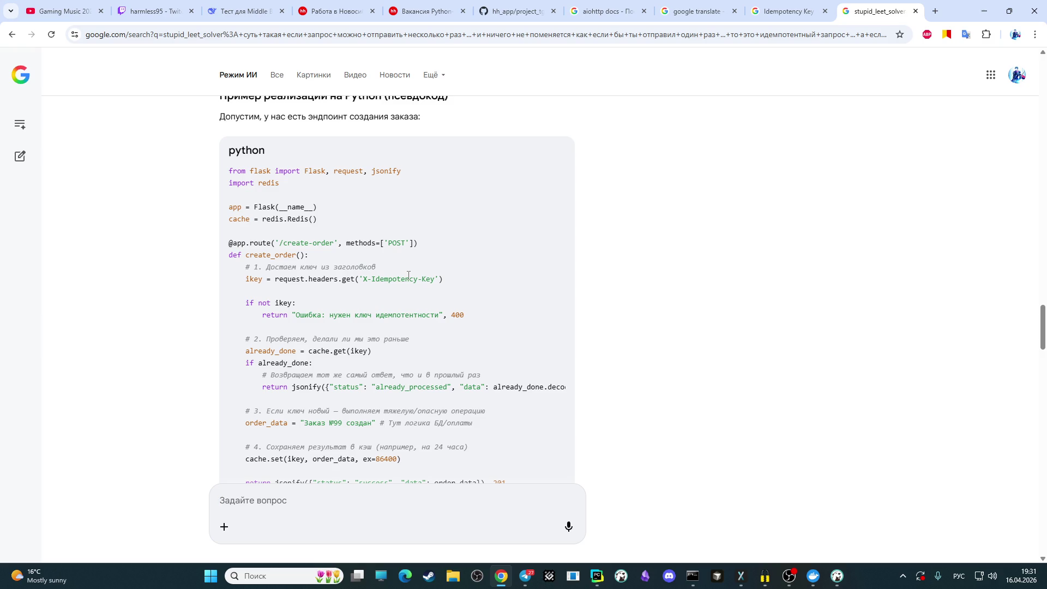
# Copy the viewer's stream-chat remark that Redis eviction means the cache won't last 24 hours
pyautogui.click(789, 576)
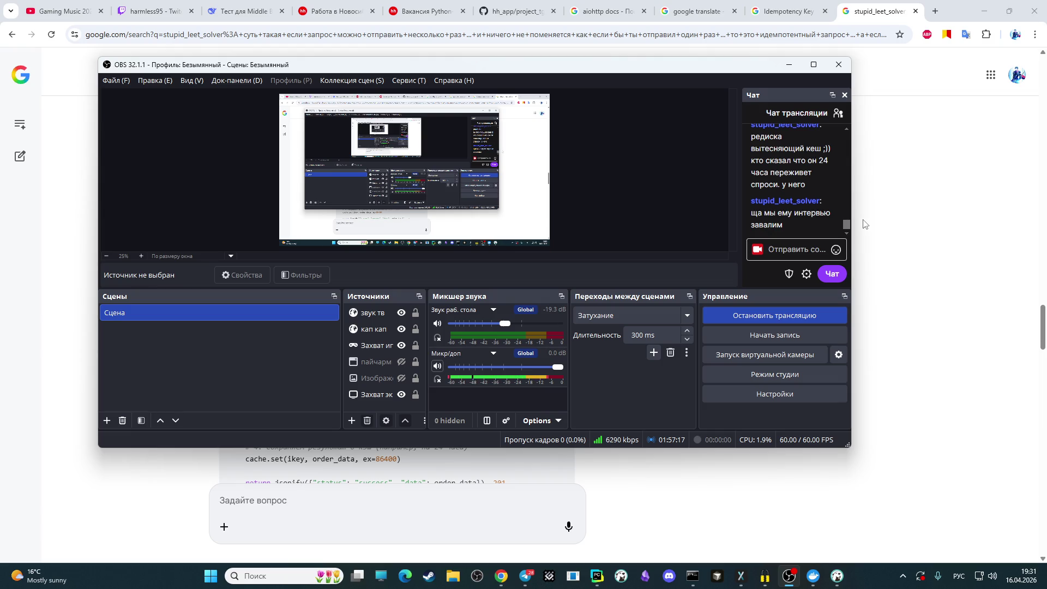
pyautogui.click(809, 256)
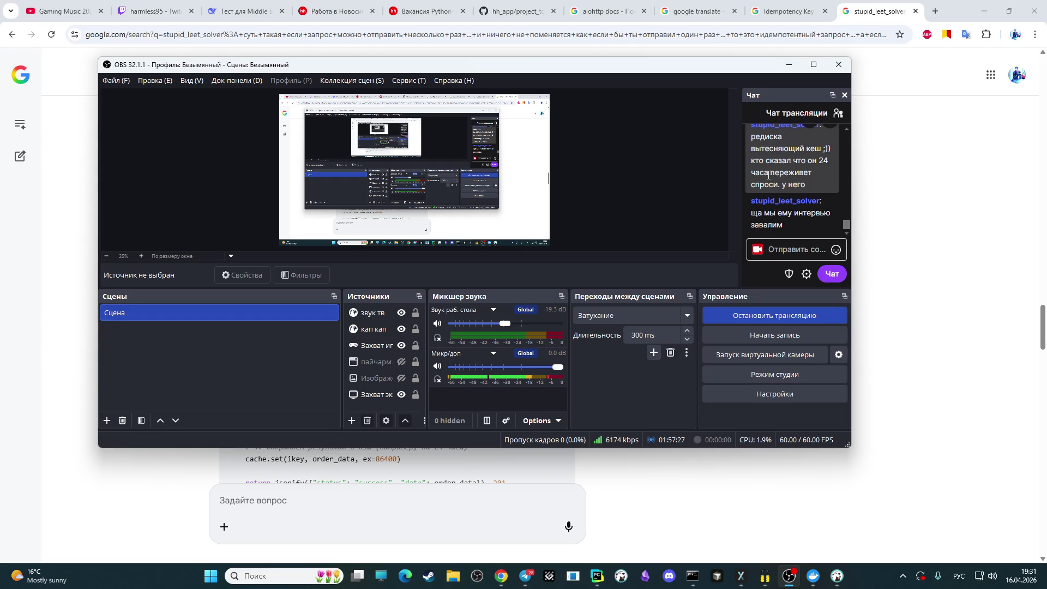
pyautogui.moveTo(812, 173); pyautogui.dragTo(752, 137)
pyautogui.hotkey('ctrl', 'c')
pyautogui.click(950, 299)
# Paste the Redis eviction remark into Google AI Mode and read the answer on LRU eviction risks
pyautogui.click(303, 502)
pyautogui.hotkey('ctrl', 'v')
pyautogui.press('Return')
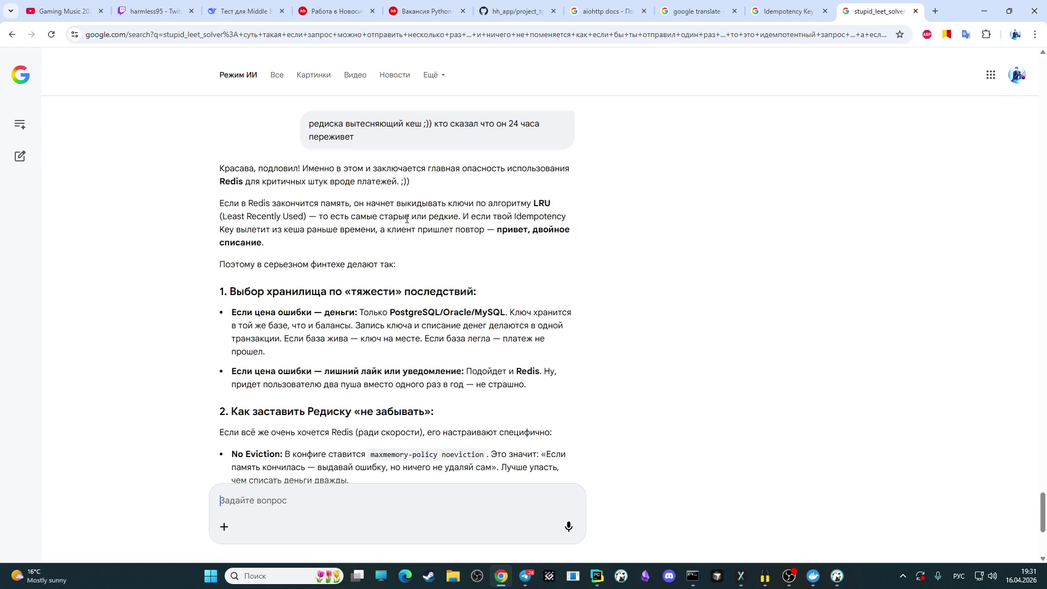
pyautogui.scroll(2, 336, 213)
pyautogui.scroll(-1, 341, 212)
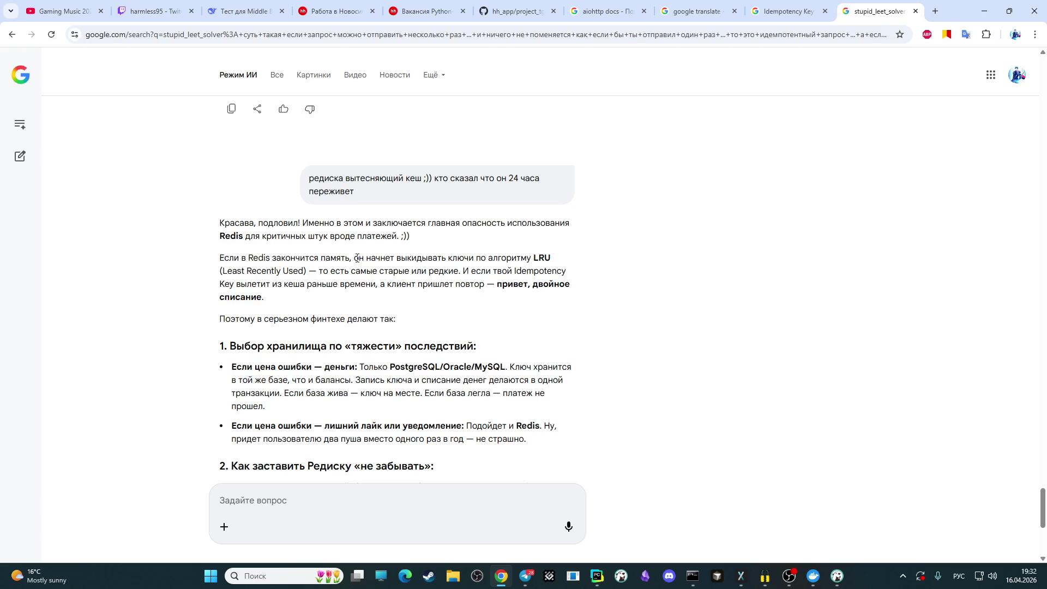
pyautogui.scroll(3, 515, 260)
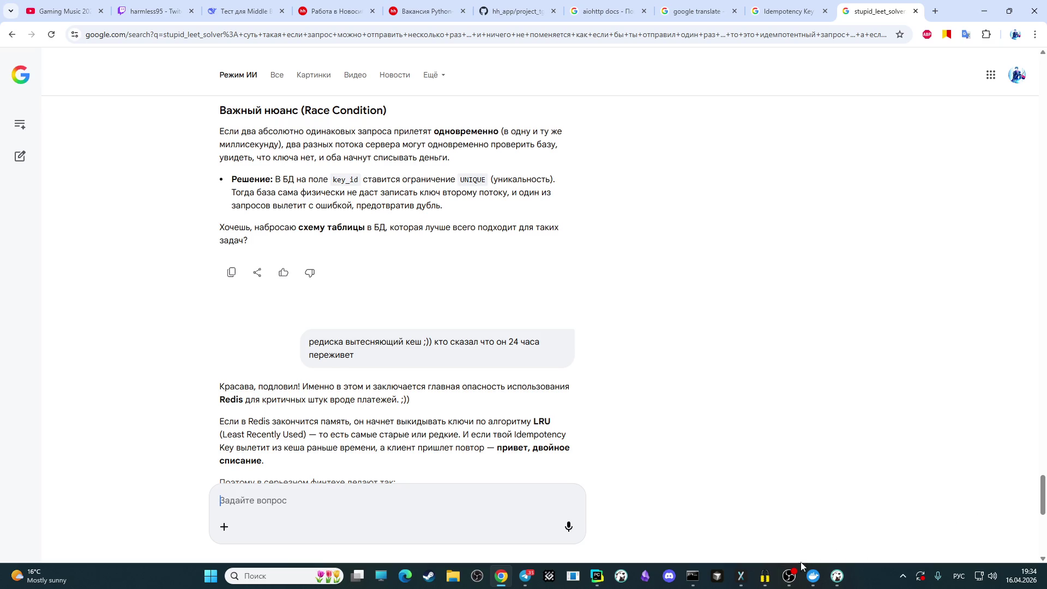
# Bring the OBS Studio window with the stream chat in front of Chrome
pyautogui.click(789, 576)
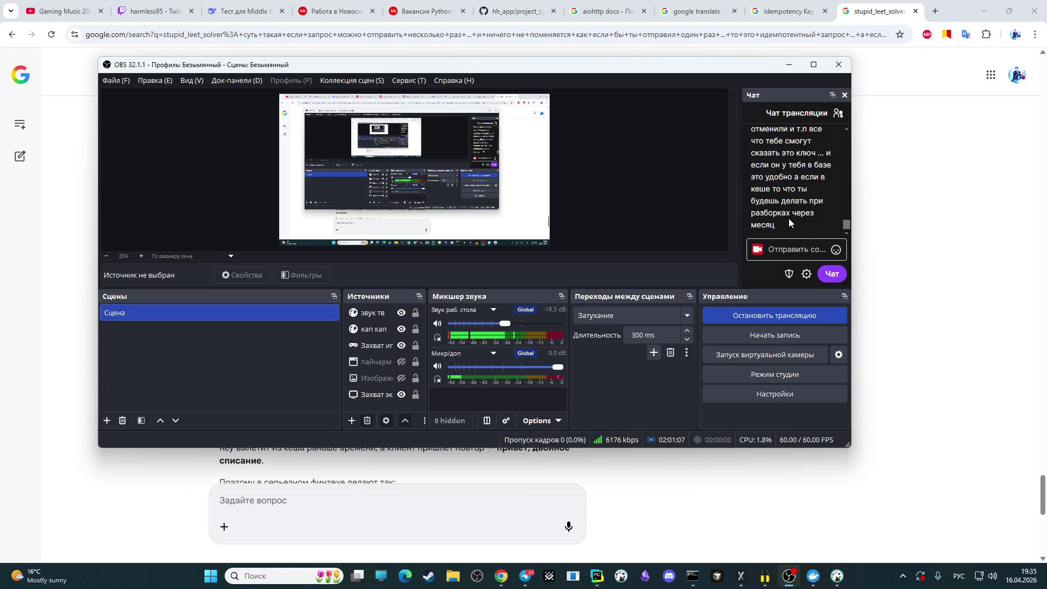
# Scroll the OBS stream chat to read the earlier viewer messages about surrogate keys
pyautogui.scroll(1, 815, 191)
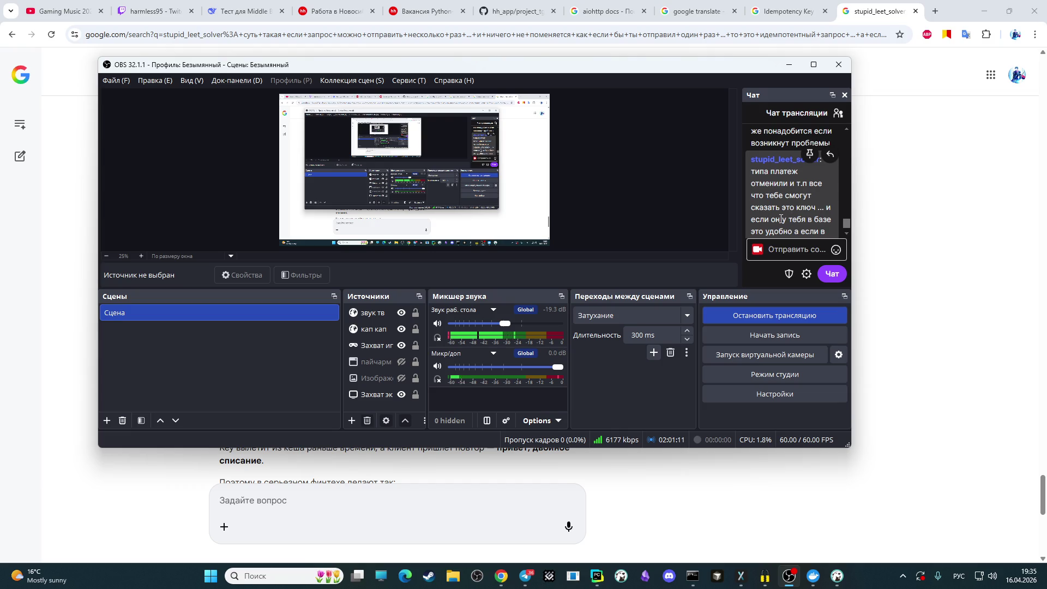
pyautogui.scroll(-1, 782, 218)
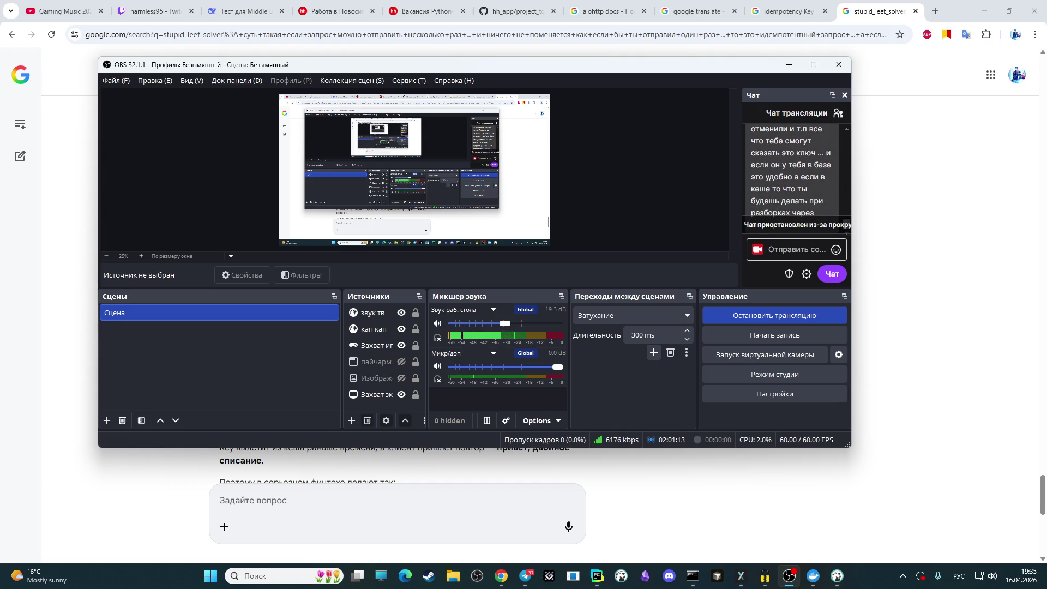
pyautogui.scroll(-1, 779, 205)
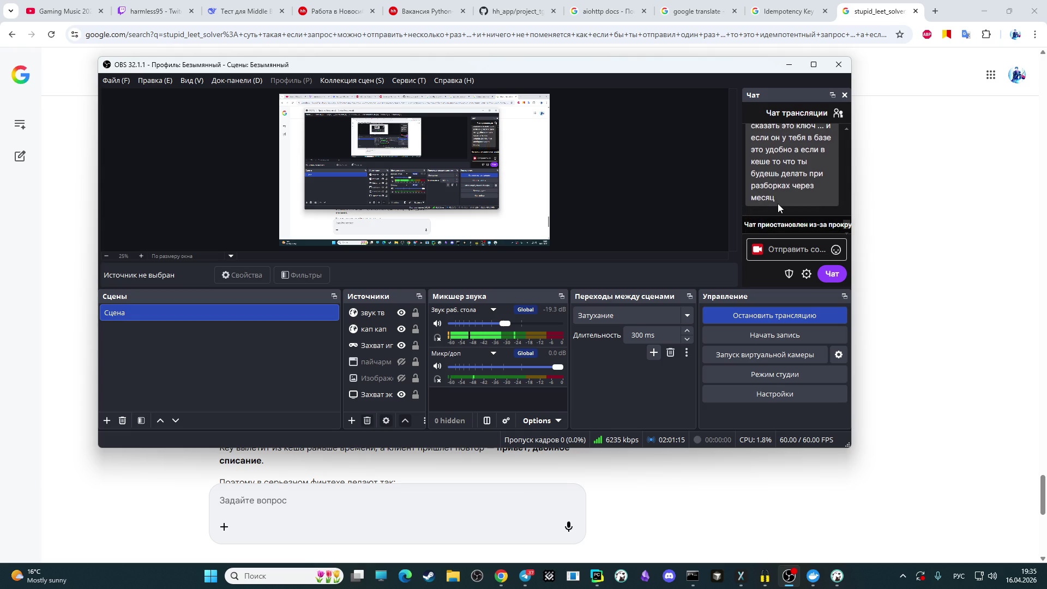
pyautogui.scroll(3, 777, 200)
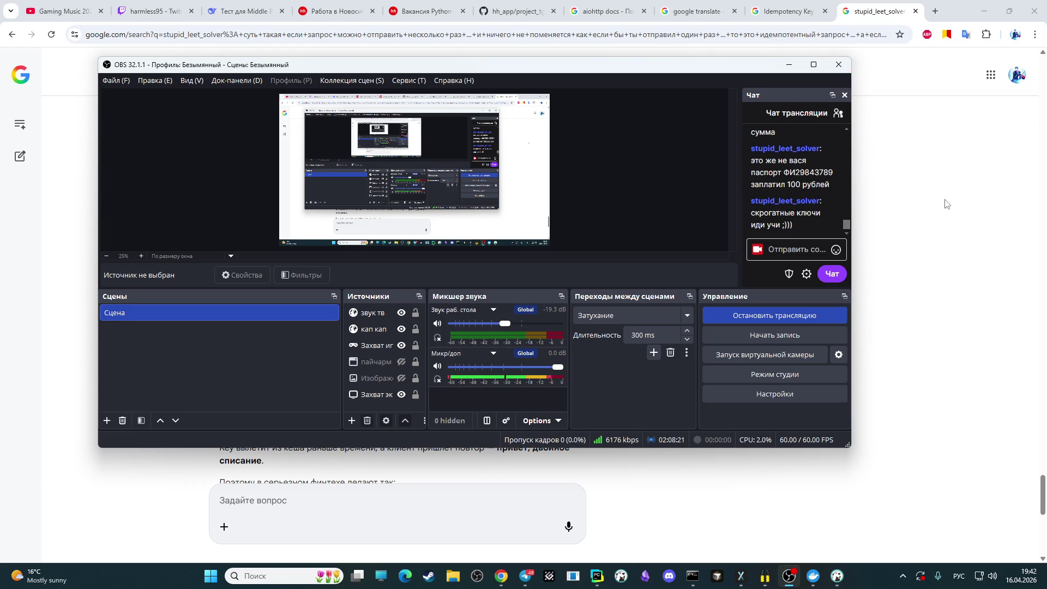
pyautogui.scroll(1, 760, 191)
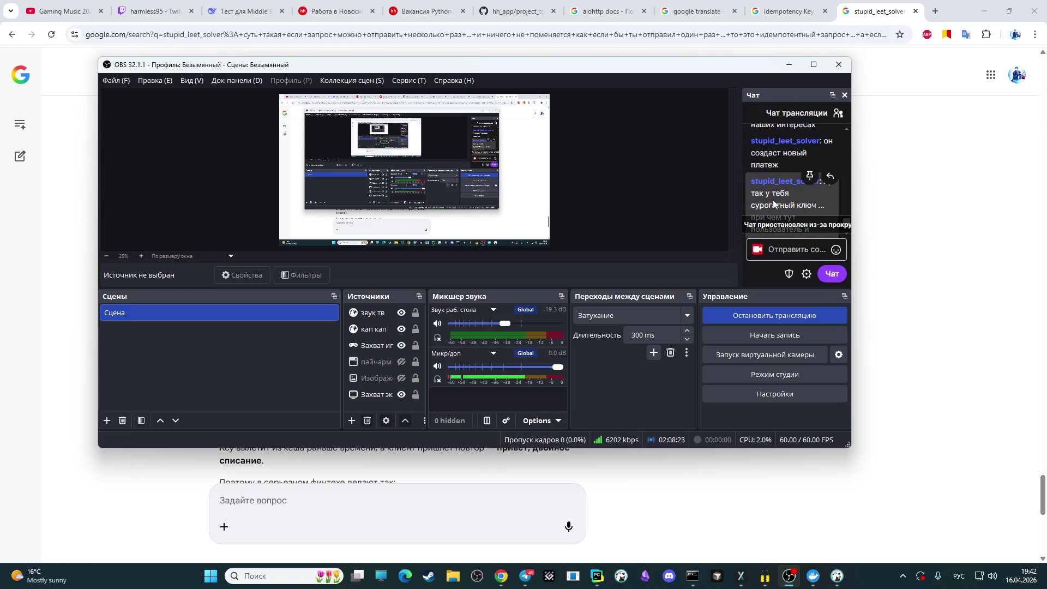
pyautogui.scroll(-3, 773, 202)
pyautogui.scroll(-1, 773, 202)
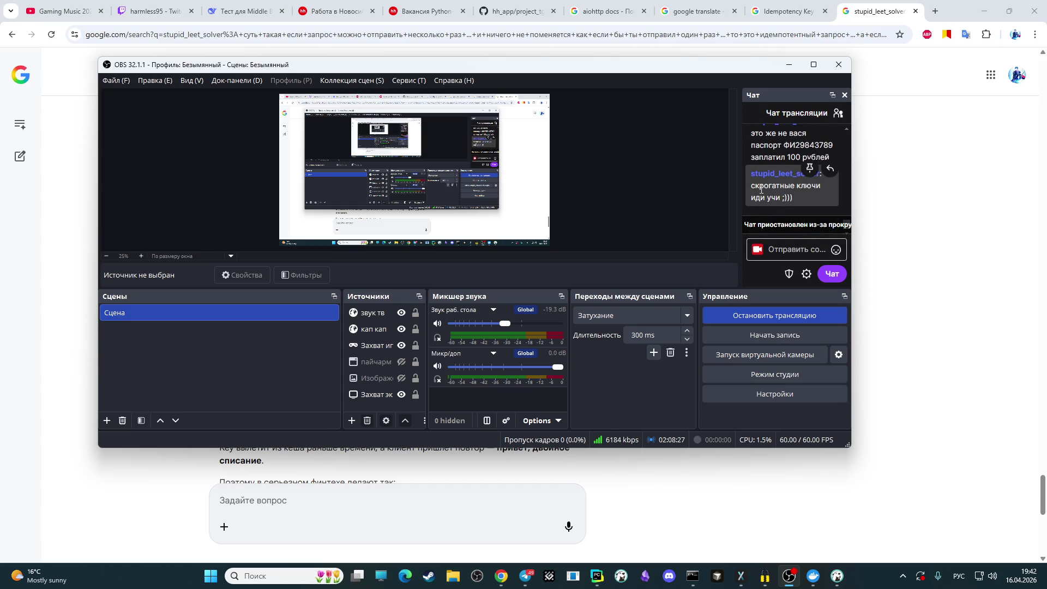
# Ask Google AI Mode 'что такое суррогатный ключ'
pyautogui.hotkey('alt', 'Tab')
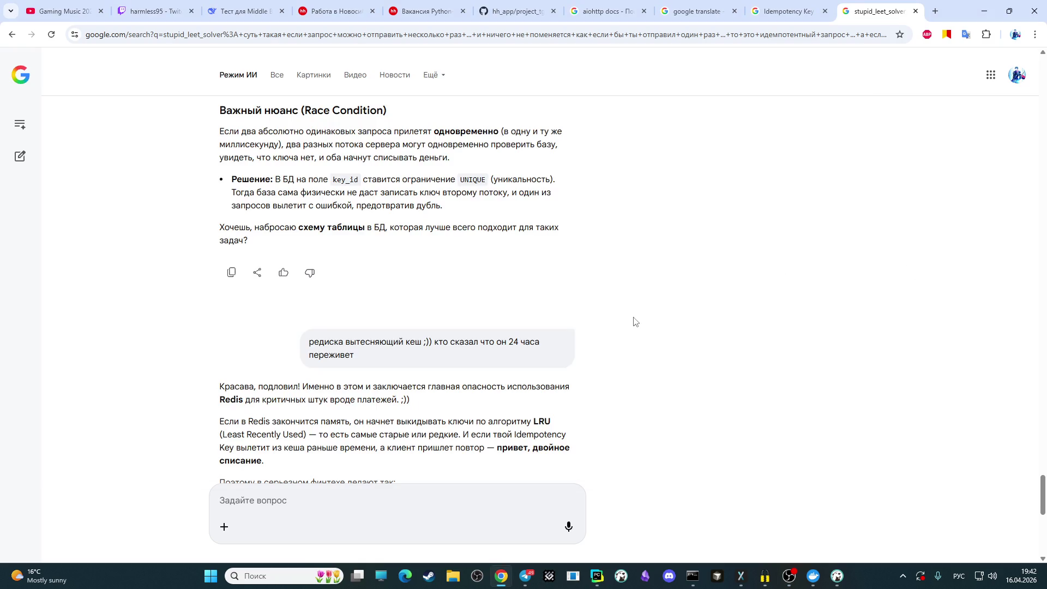
pyautogui.scroll(-3, 292, 463)
pyautogui.click(265, 496)
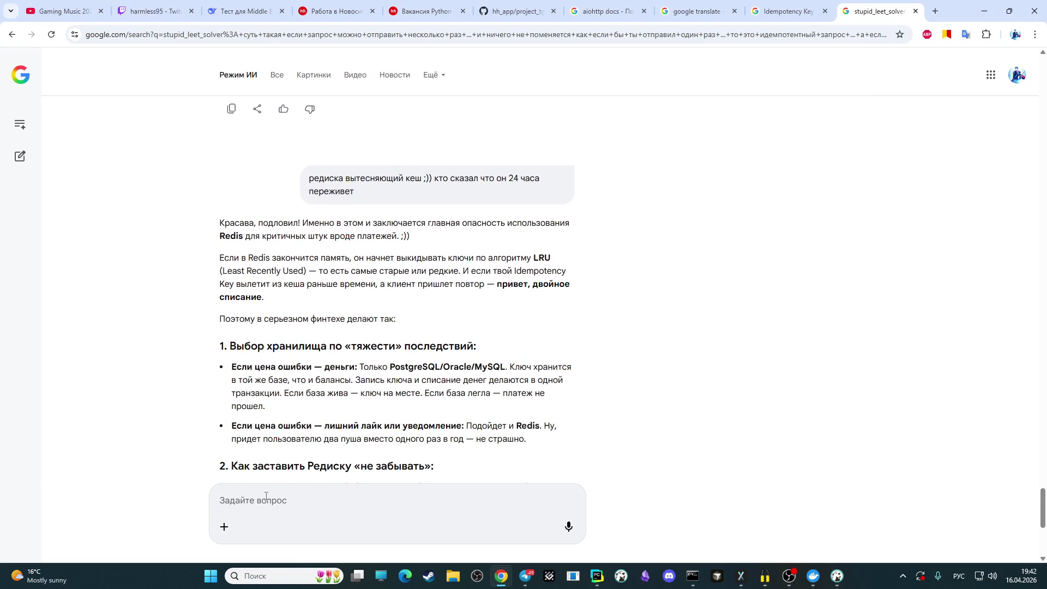
pyautogui.write('что такое ')
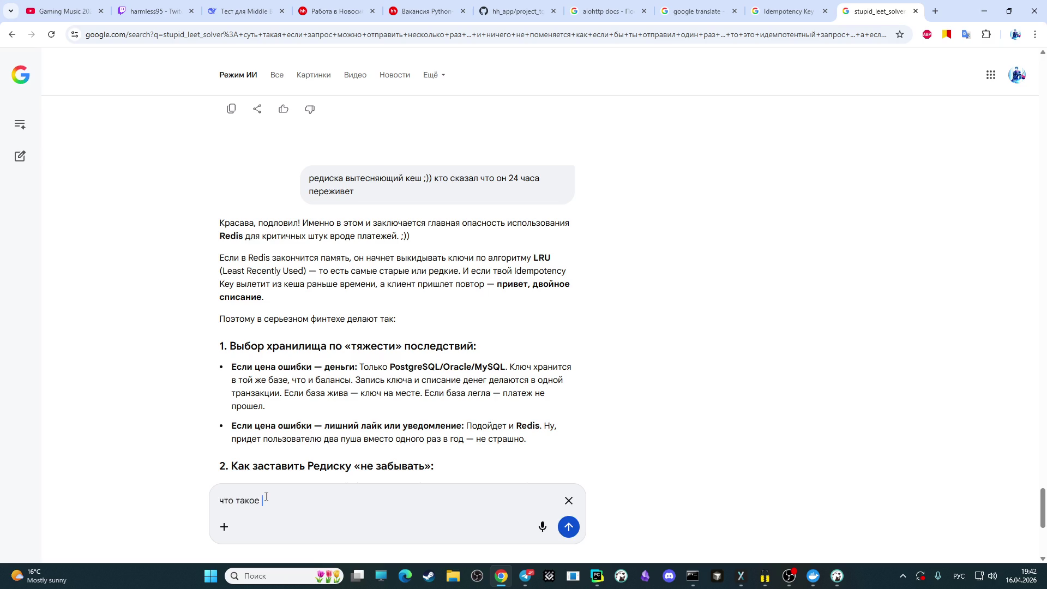
pyautogui.write('суррогатный ')
pyautogui.write('клч')
pyautogui.press('BackSpace')
pyautogui.write('юч')
pyautogui.press('Return')
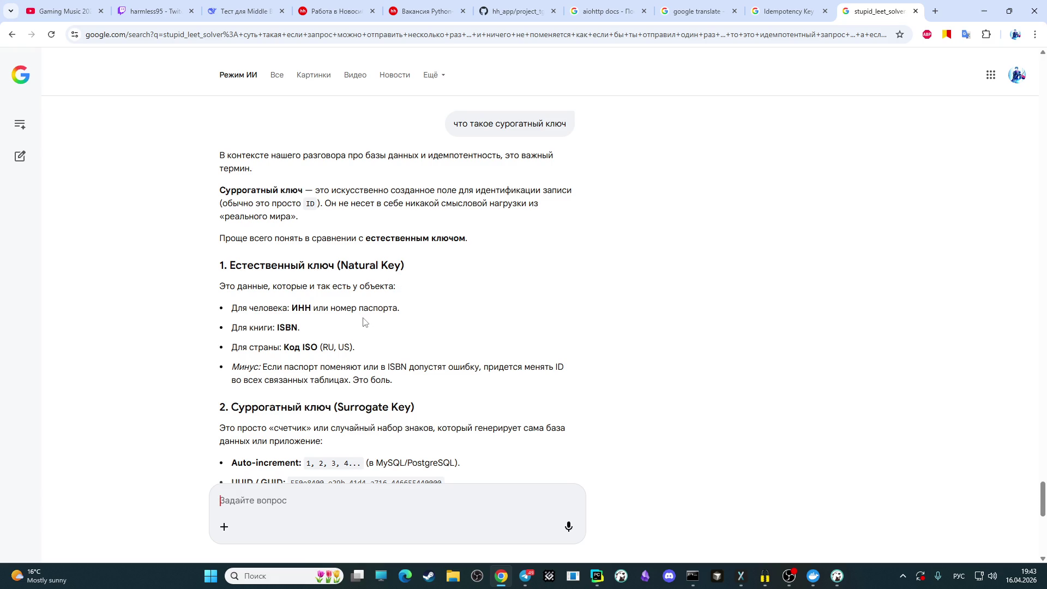
pyautogui.scroll(-1, 338, 321)
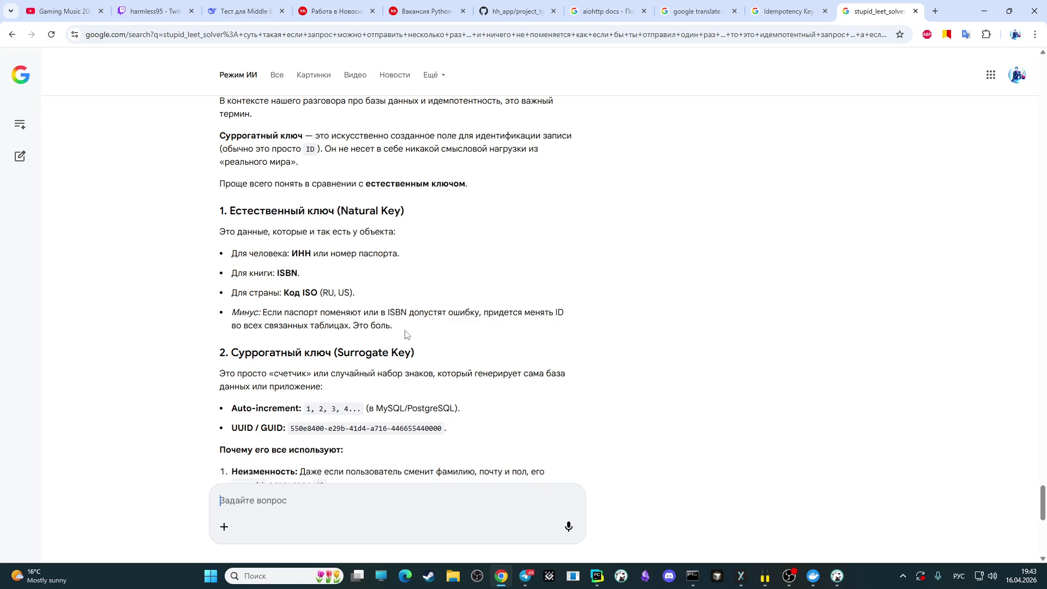
pyautogui.scroll(-2, 406, 334)
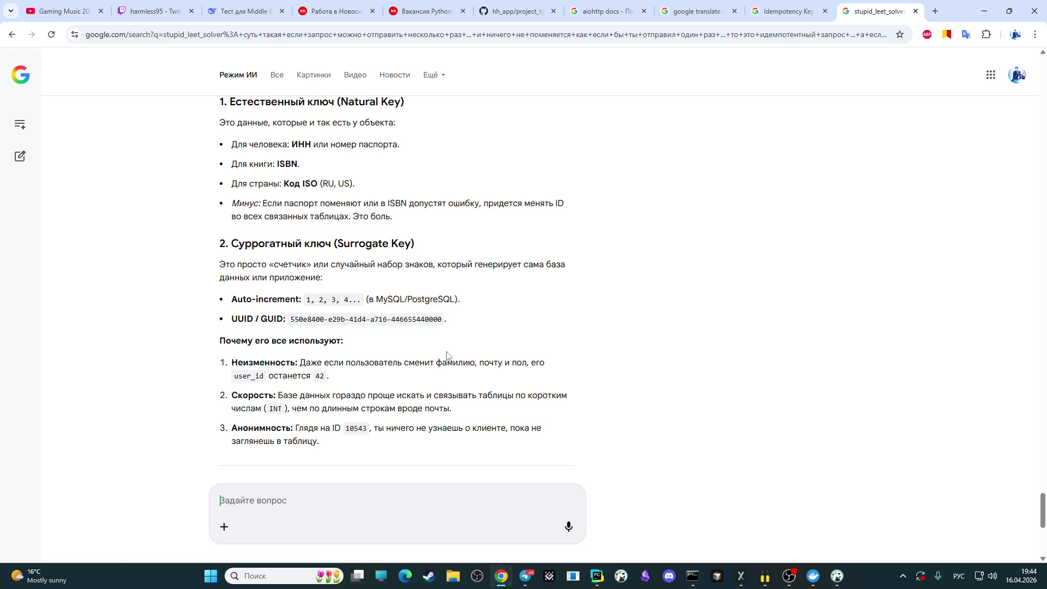
pyautogui.scroll(-4, 447, 355)
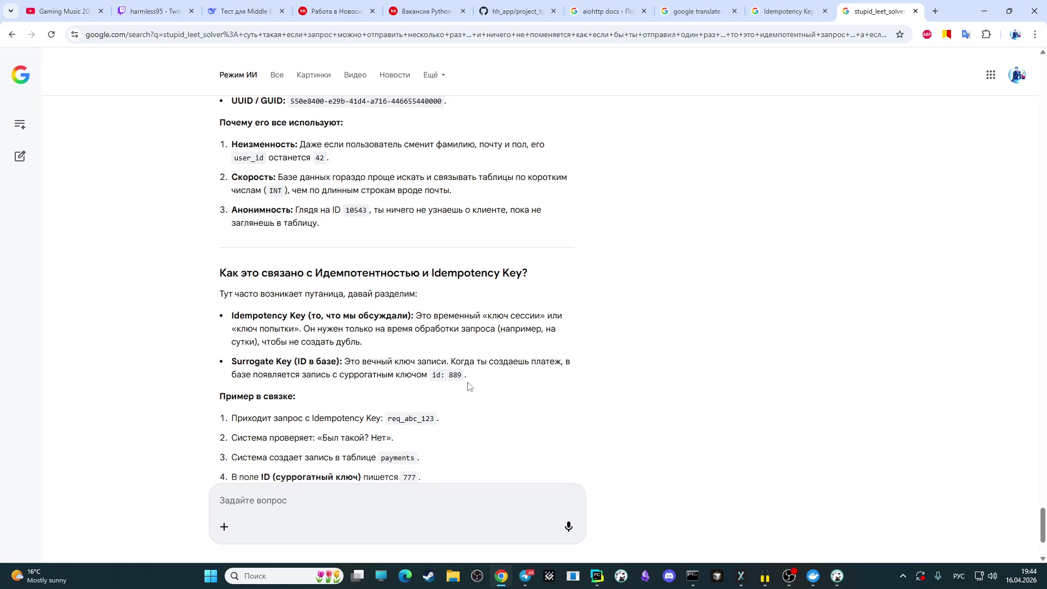
pyautogui.scroll(-1, 467, 386)
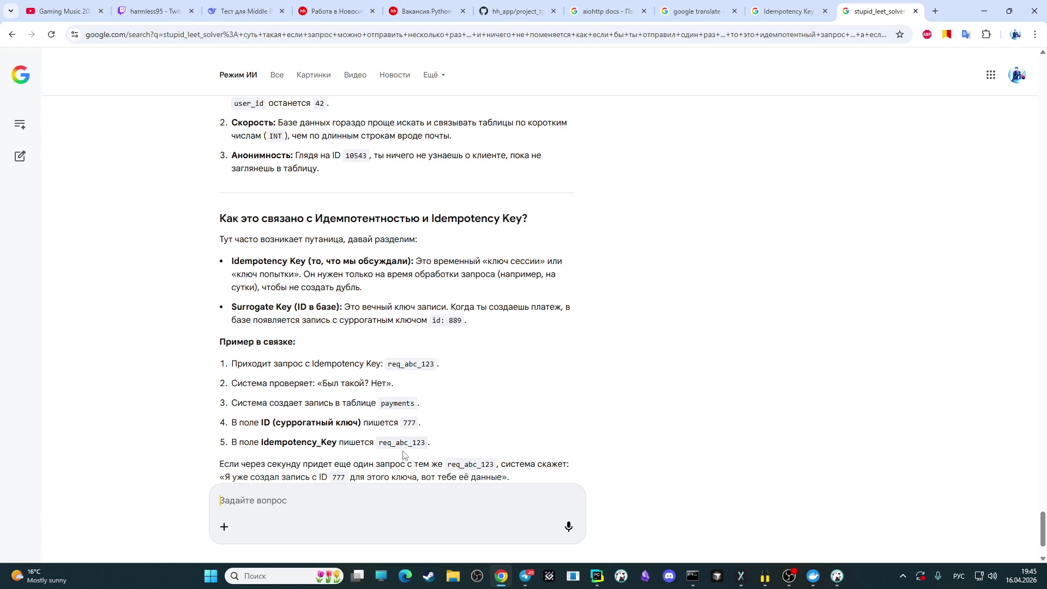
pyautogui.scroll(-1, 371, 415)
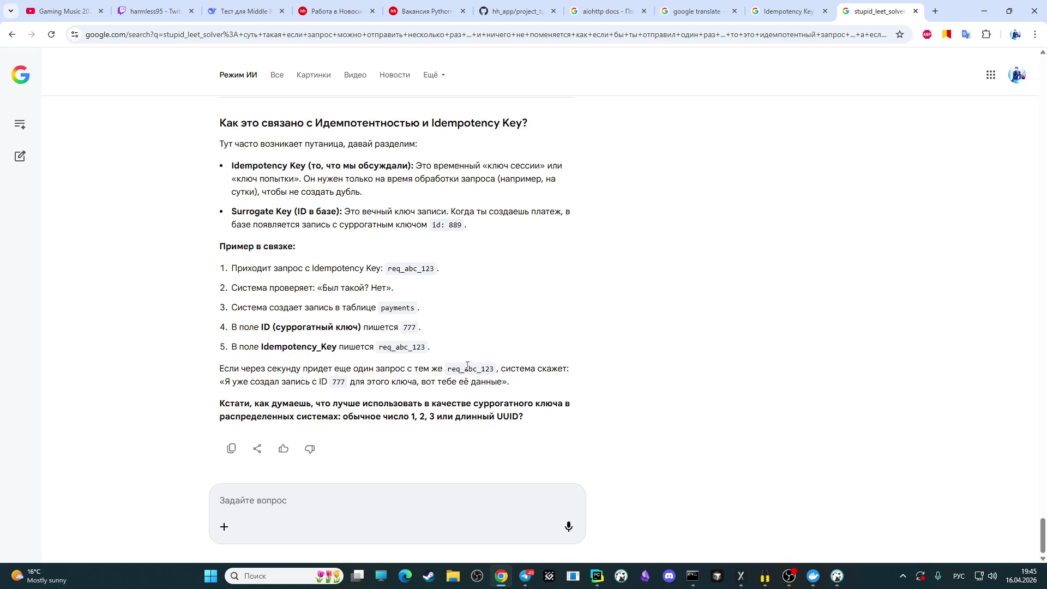
pyautogui.write('ты ')
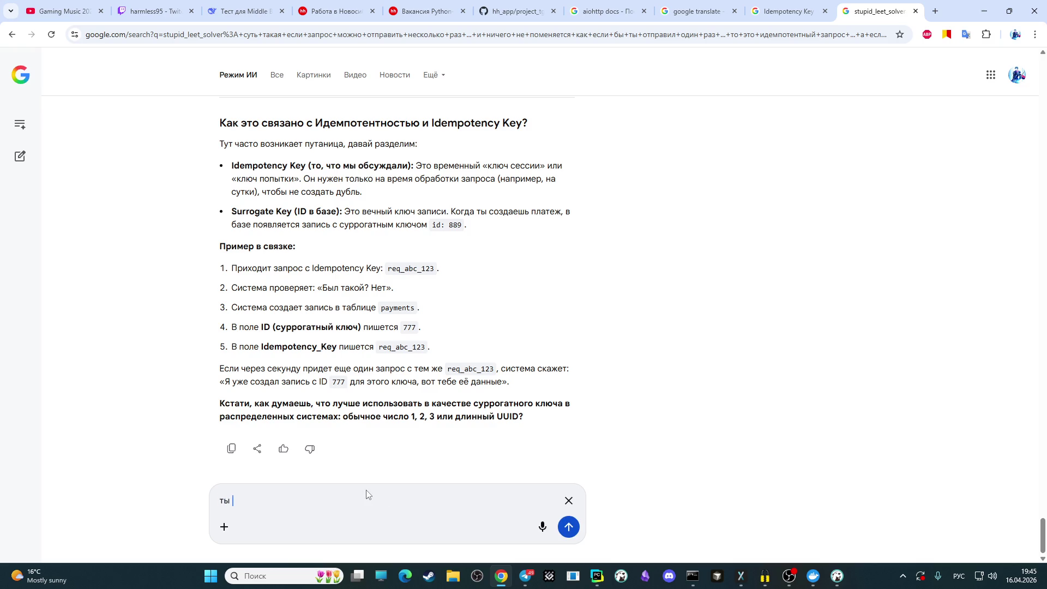
pyautogui.write('в примере ')
pyautogui.write('указал')
pyautogui.write(' случай ')
pyautogui.write('с ошибкой если ')
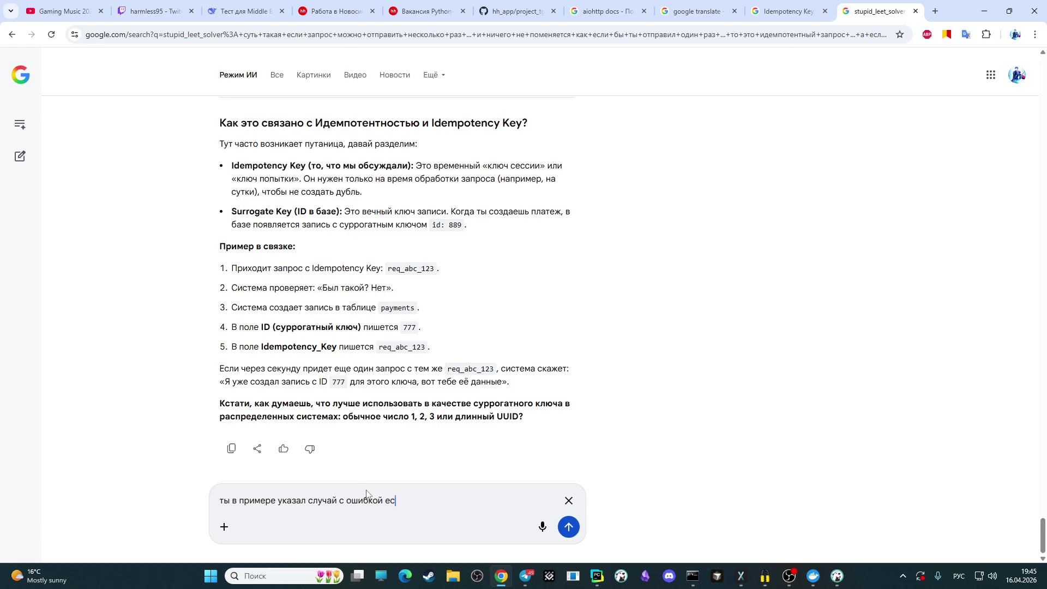
pyautogui.write('пользова')
pyautogui.write('тел')
pyautogui.write('ь сам хочет ')
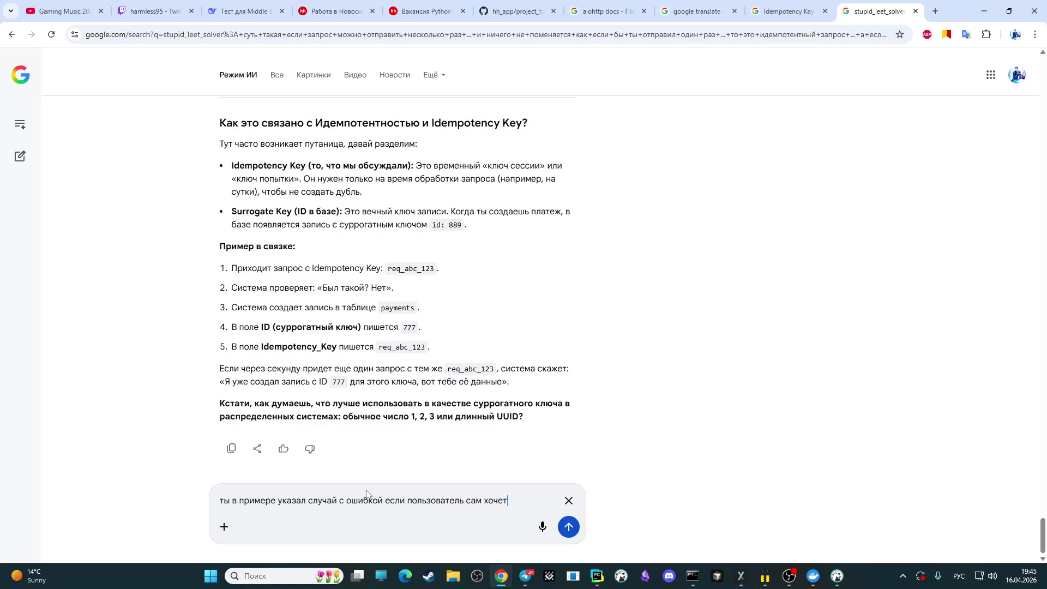
pyautogui.write('2 раза вы')
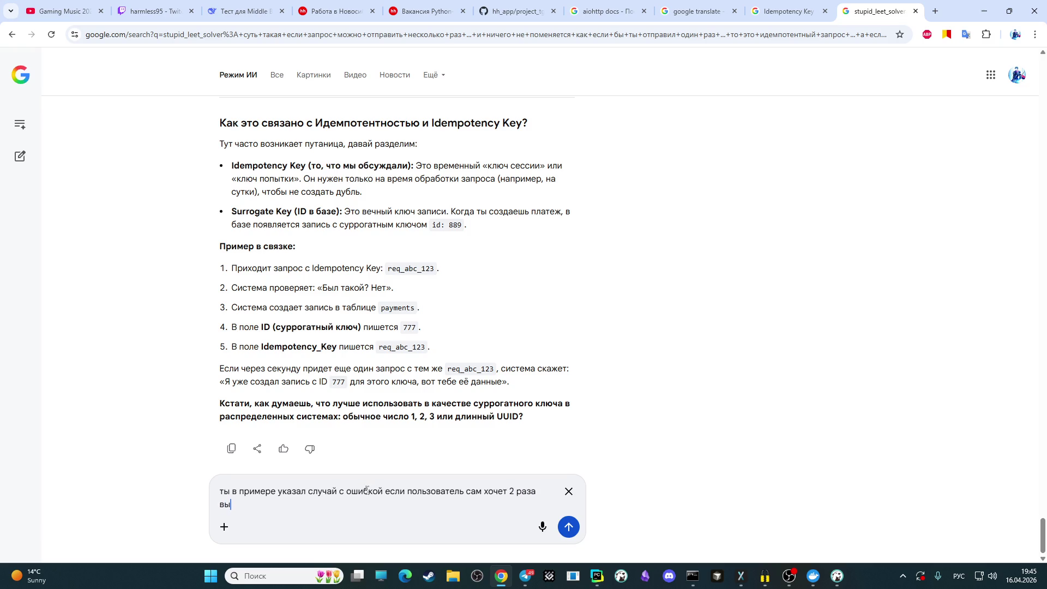
pyautogui.write('полнить одну')
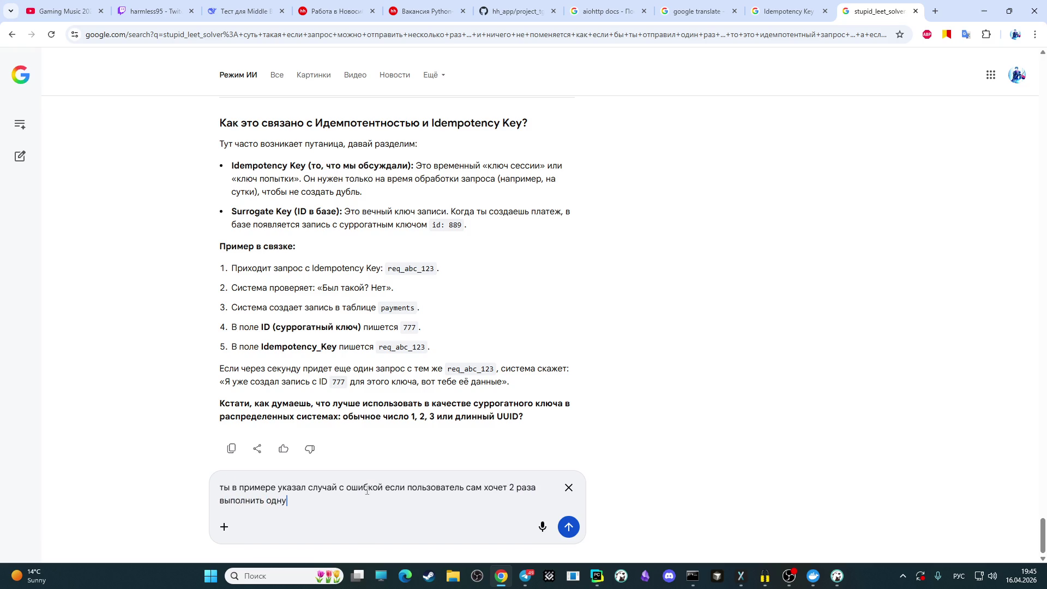
pyautogui.write(' опера')
pyautogui.write('цию?')
# Send the follow-up asking what happens when a user deliberately repeats the same operation
pyautogui.press('Return')
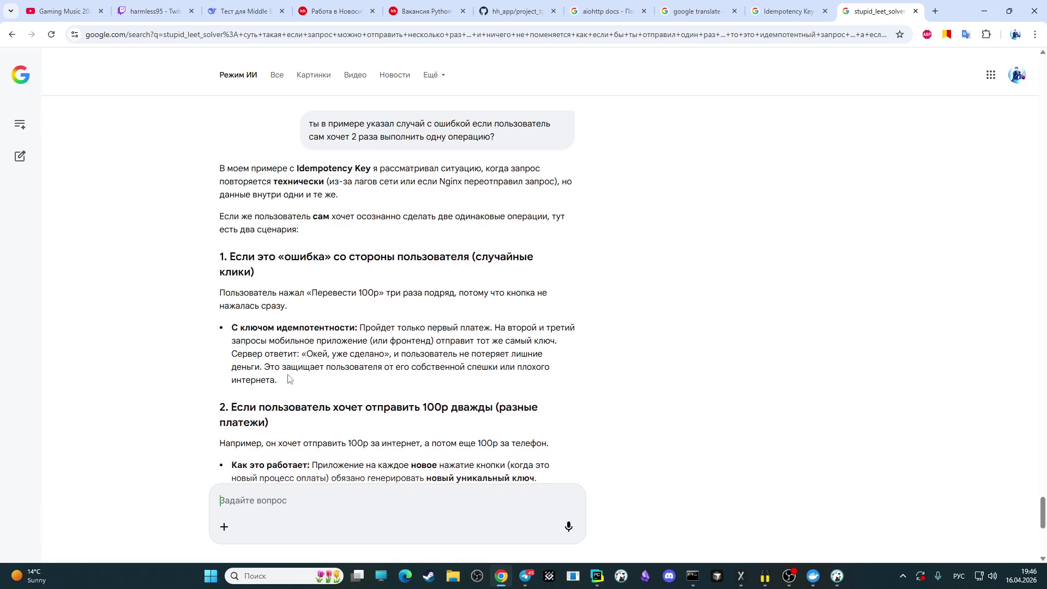
# Read the answer on accidental repeat clicks, intentional double payments and the 400/409 error case
pyautogui.scroll(-1, 291, 381)
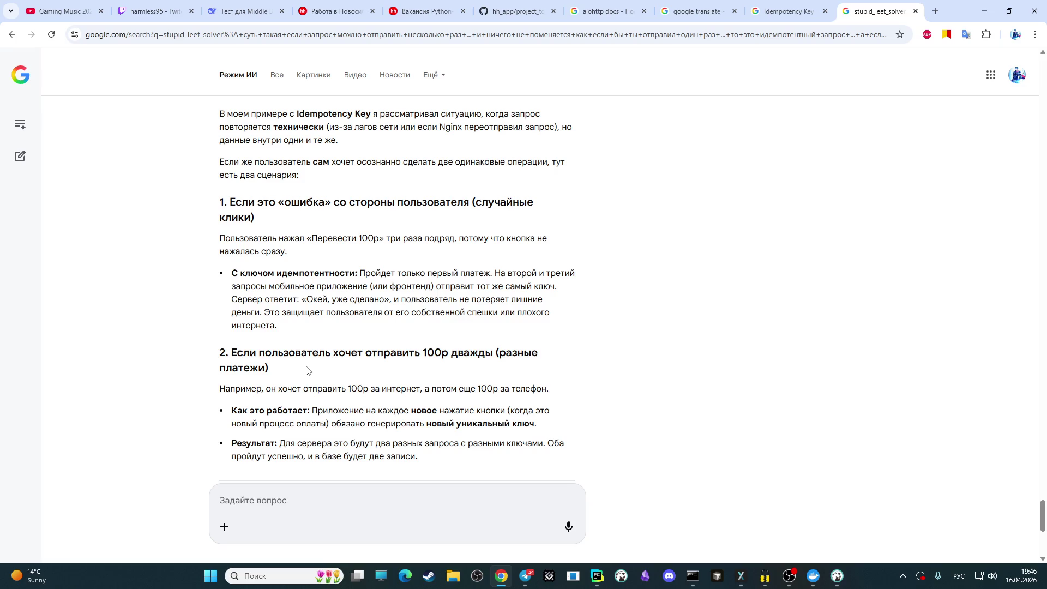
pyautogui.scroll(-1, 306, 370)
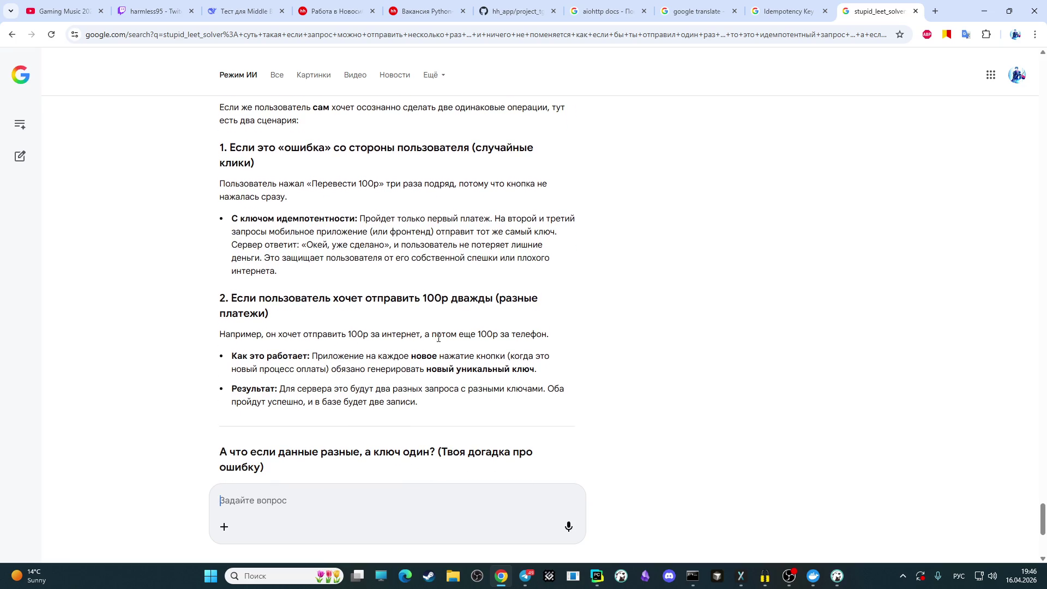
pyautogui.scroll(-1, 511, 347)
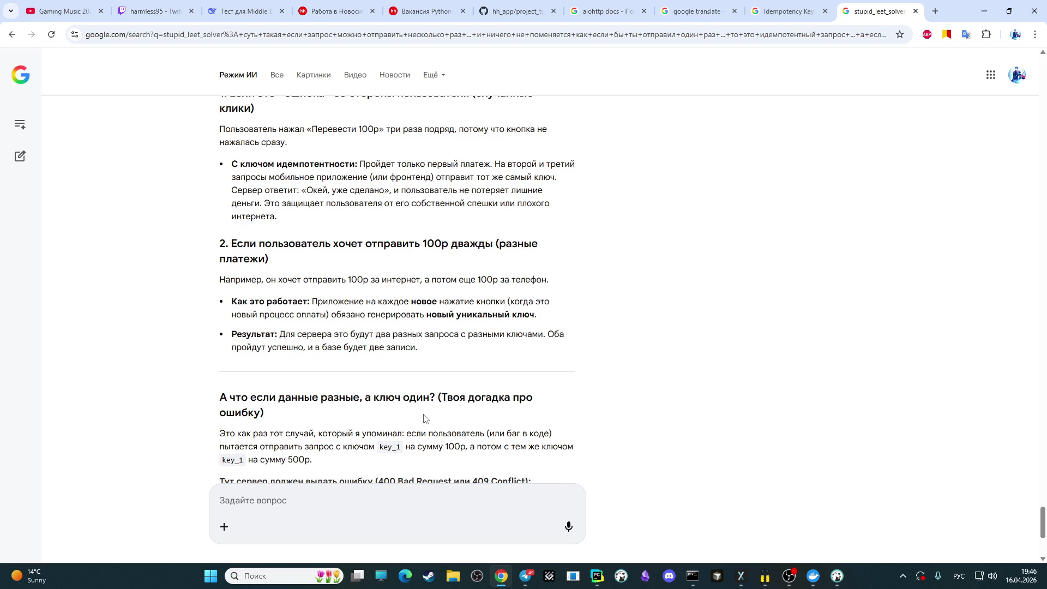
pyautogui.scroll(-1, 425, 419)
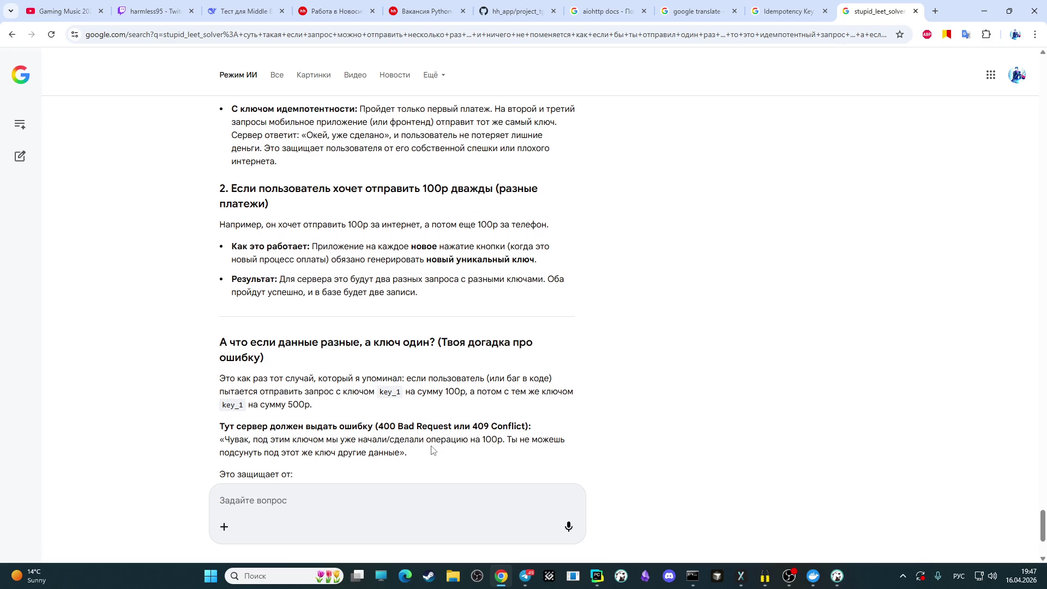
pyautogui.scroll(-1, 432, 449)
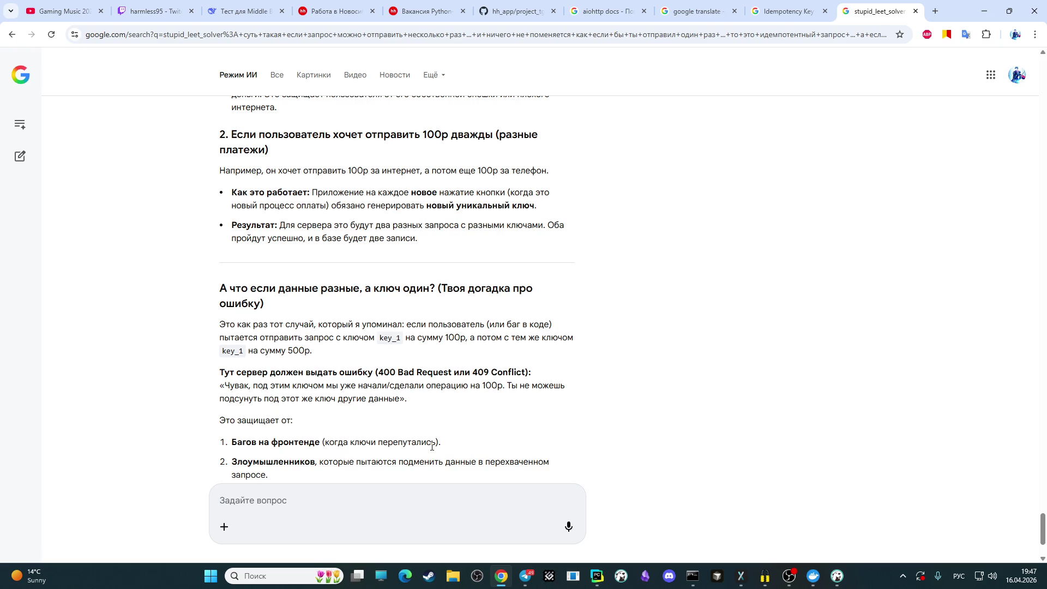
pyautogui.scroll(1, 432, 446)
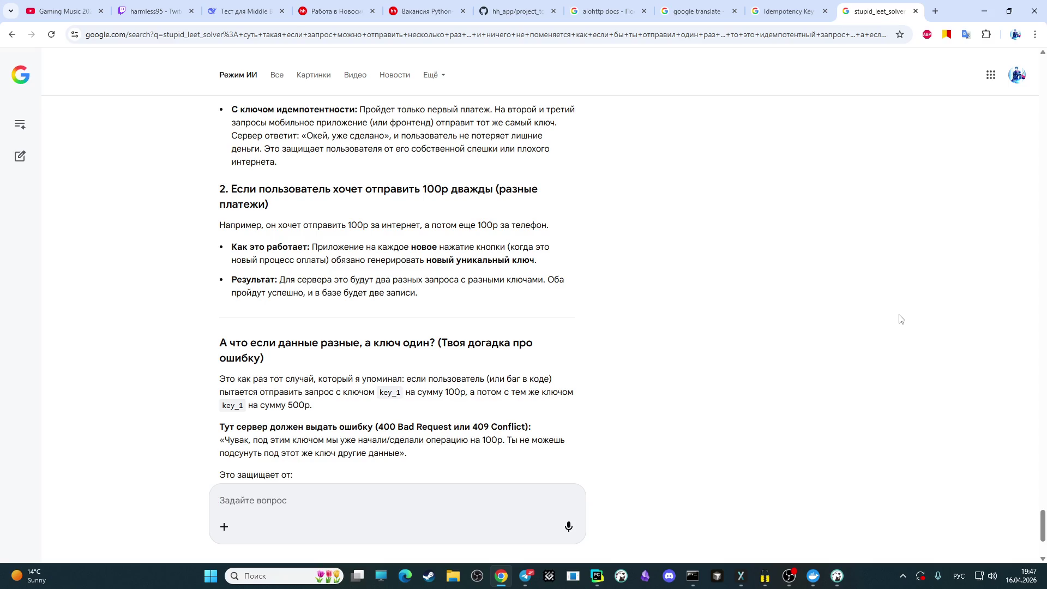
pyautogui.click(246, 11)
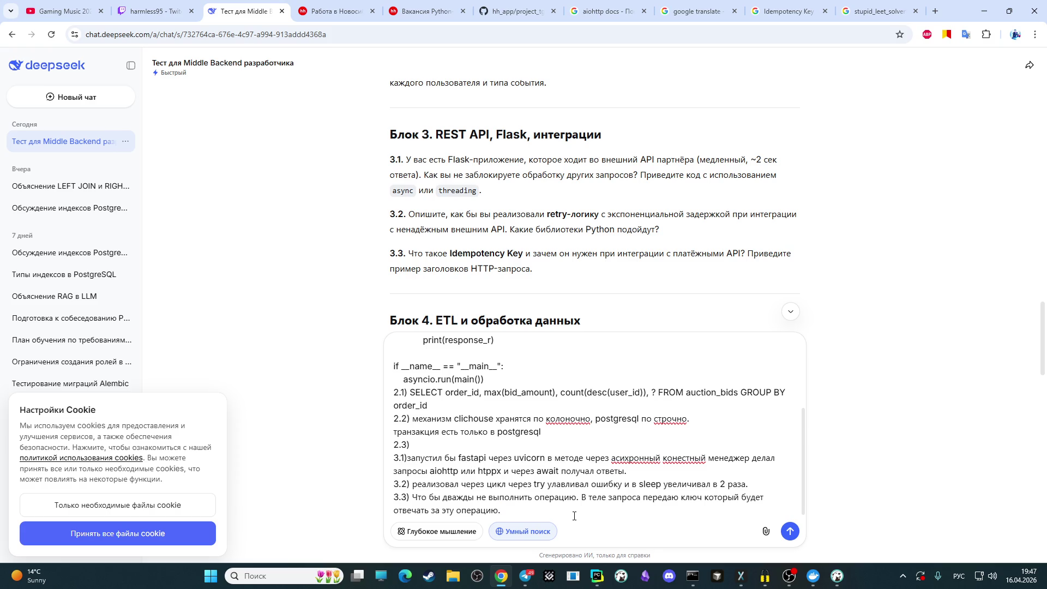
# Add a new line after answer 3.3 in the DeepSeek draft and type '4)'
pyautogui.hotkey('shift', 'Return')
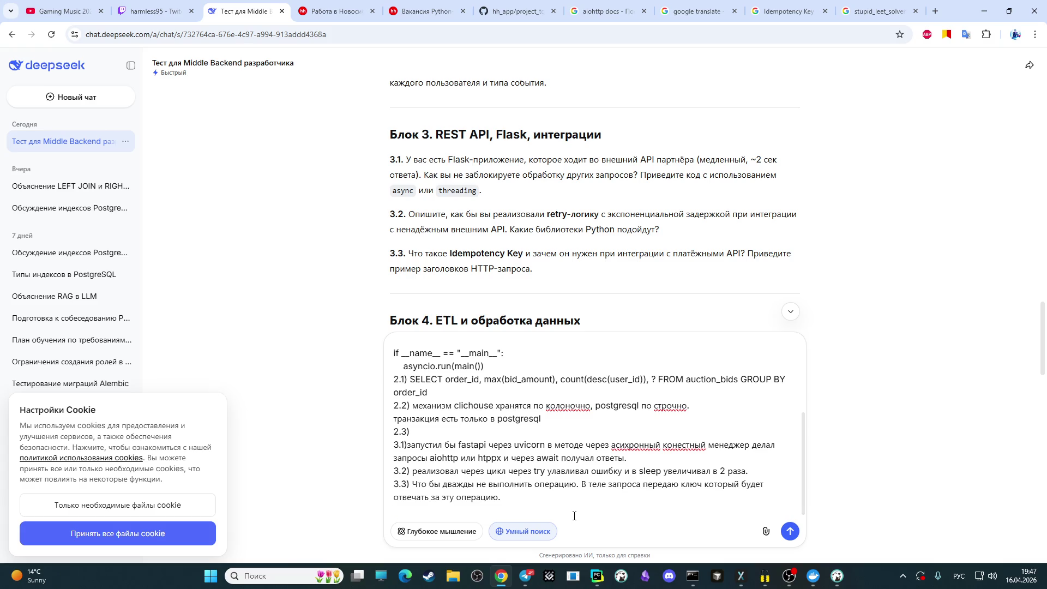
pyautogui.scroll(-3, 529, 271)
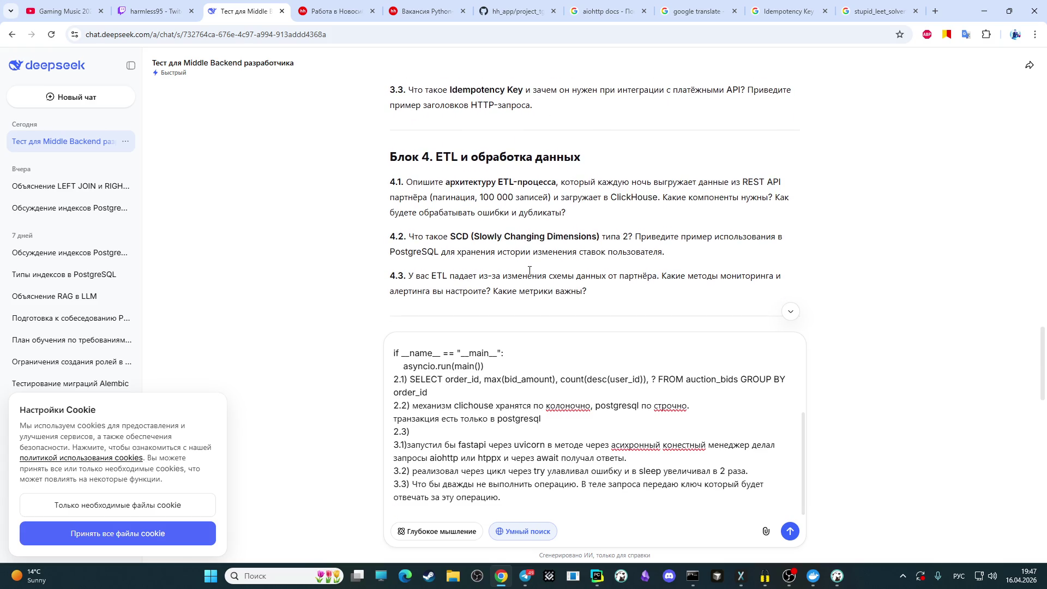
pyautogui.write('4')
pyautogui.write(')')
# Make the line '4.1)' and type 'редис с celery будут выполнять в определенное время операцию для выгрузки данных'
pyautogui.write('ю')
pyautogui.press('BackSpace')
pyautogui.write('.1')
pyautogui.write('редис ')
pyautogui.write('с')
pyautogui.hotkey('alt', 'shift')
pyautogui.write('cele')
pyautogui.write('ry')
pyautogui.hotkey('alt', 'shift')
pyautogui.write('будут ')
pyautogui.write('выполнять в ')
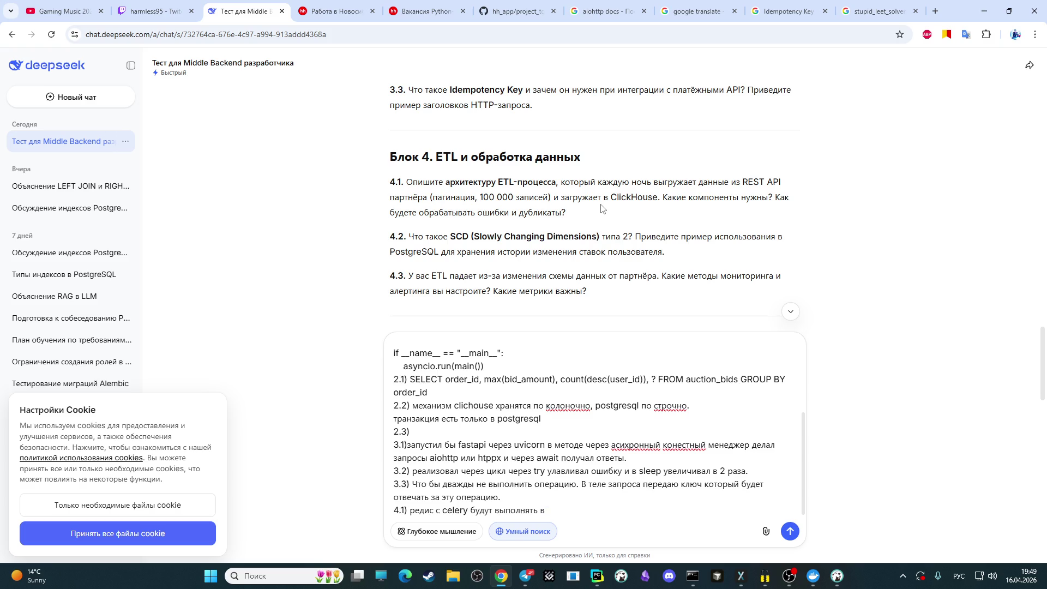
pyautogui.write('опер')
pyautogui.press('BackSpace')
pyautogui.press('BackSpace')
pyautogui.write('ределенное вр')
pyautogui.write('емя ')
pyautogui.write('операцию')
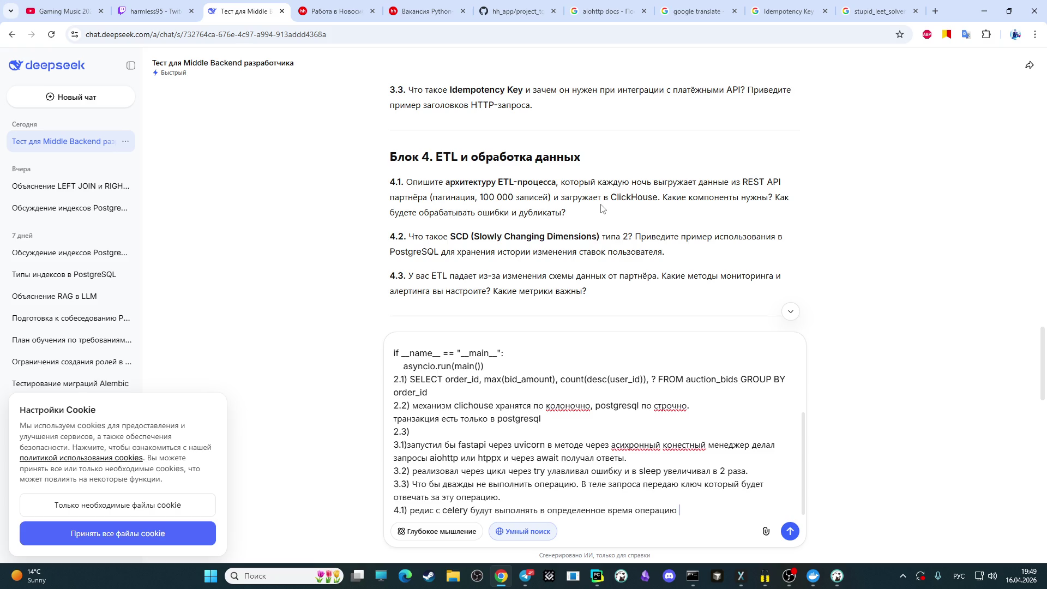
pyautogui.write('для выгрузки данных')
# Finish answer 4.1 with 'как обрабатывать ошибки и дупликаты не знаю' and start a new line
pyautogui.write('.')
pyautogui.write('как обраб')
pyautogui.write('атыв')
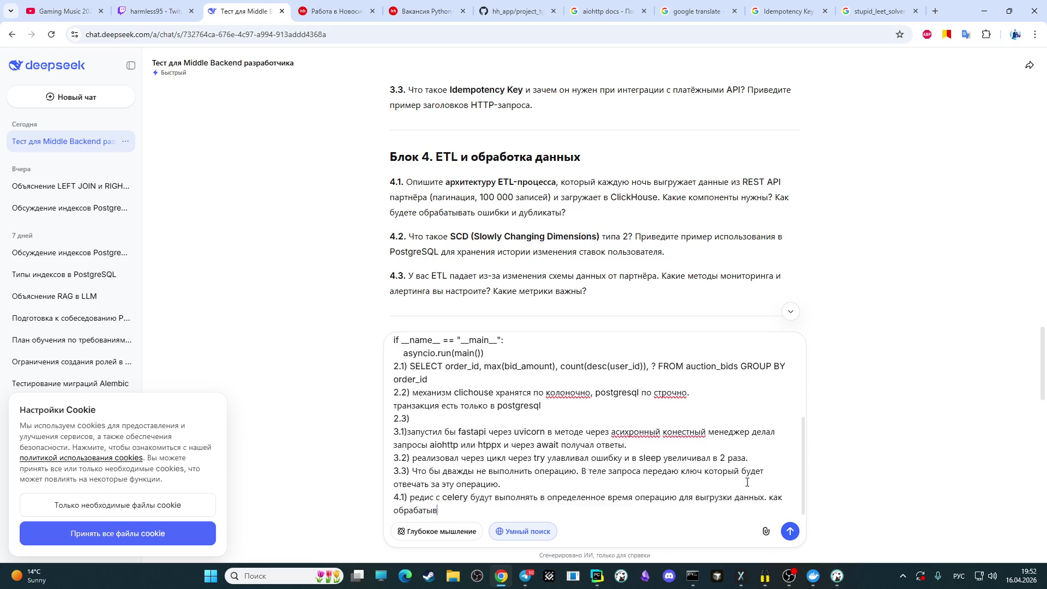
pyautogui.write('ать ошибки и ду')
pyautogui.write('пликаты')
pyautogui.write(' не з')
pyautogui.write('наю.')
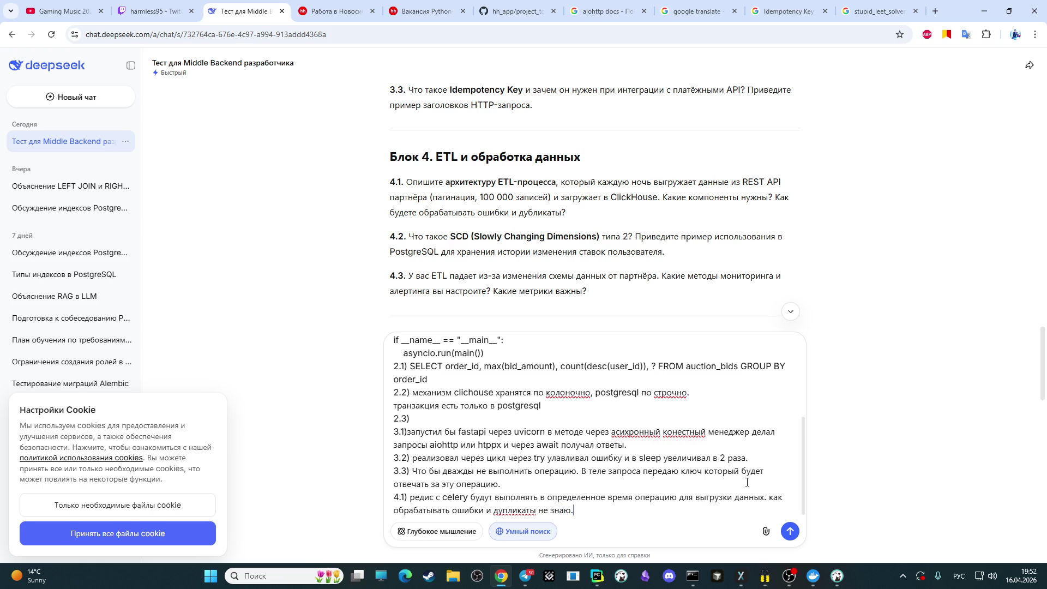
pyautogui.hotkey('shift', 'Return')
# Answer 4.2 with 'просто в редисе или rabbit храним', then begin a '4.3)' line
pyautogui.write('4')
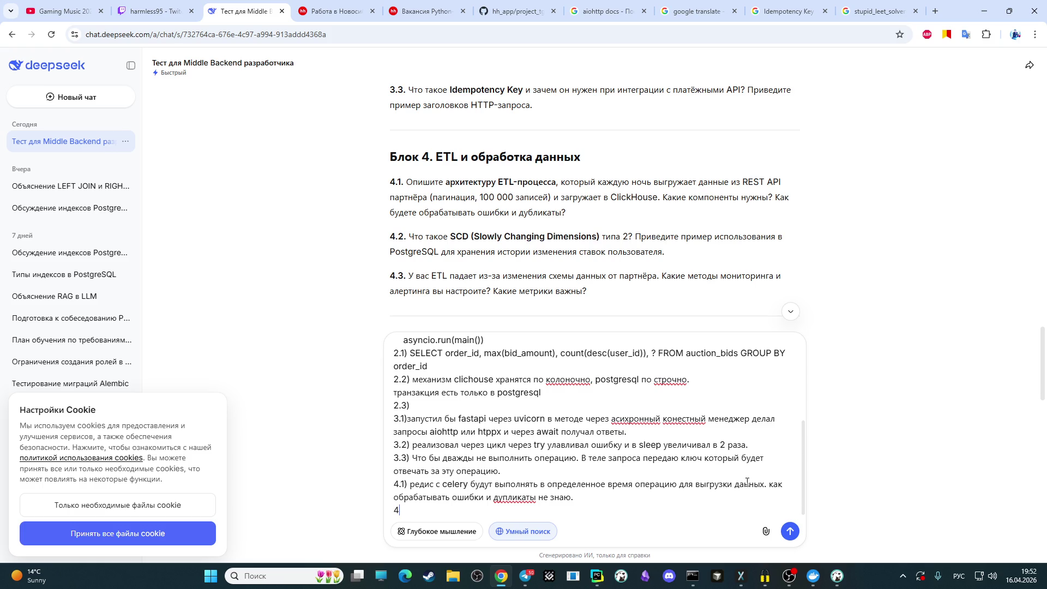
pyautogui.write('.2)')
pyautogui.write('р')
pyautogui.write('осто в ')
pyautogui.write('редисе')
pyautogui.press('BackSpace')
pyautogui.press('BackSpace')
pyautogui.press('BackSpace')
pyautogui.write('дисе или в друко')
pyautogui.press('BackSpace')
pyautogui.press('BackSpace')
pyautogui.write('гом')
pyautogui.press('BackSpace')
pyautogui.press('BackSpace')
pyautogui.press('BackSpace')
pyautogui.write('и')
pyautogui.hotkey('alt', 'shift')
pyautogui.write('ra')
pyautogui.write('bbit')
pyautogui.hotkey('alt', 'shift')
pyautogui.write('храним')
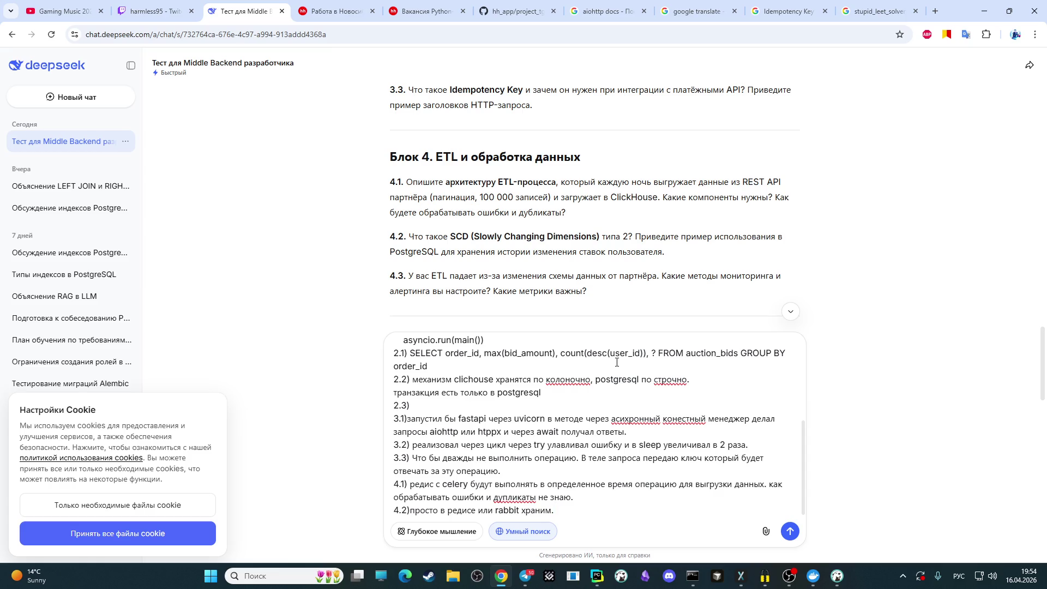
pyautogui.hotkey('shift', 'Return')
pyautogui.write('4ю')
pyautogui.write('3')
pyautogui.write(')')
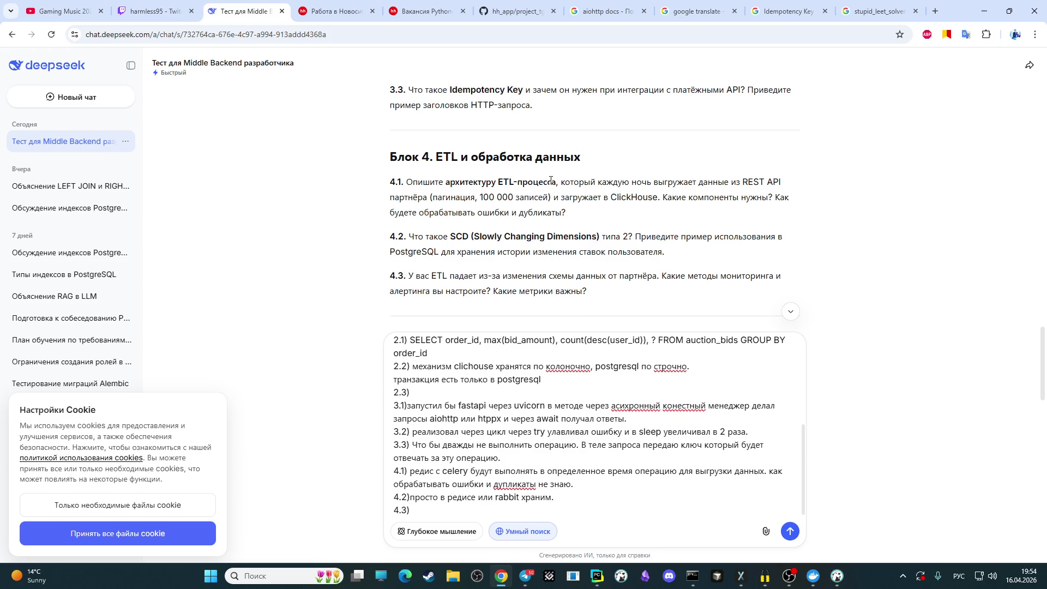
# Google 'архитектуру ETL-процесса это' from question 4.1 and expand the full AI overview
pyautogui.moveTo(555, 180); pyautogui.dragTo(447, 182)
pyautogui.hotkey('ctrl', 'c')
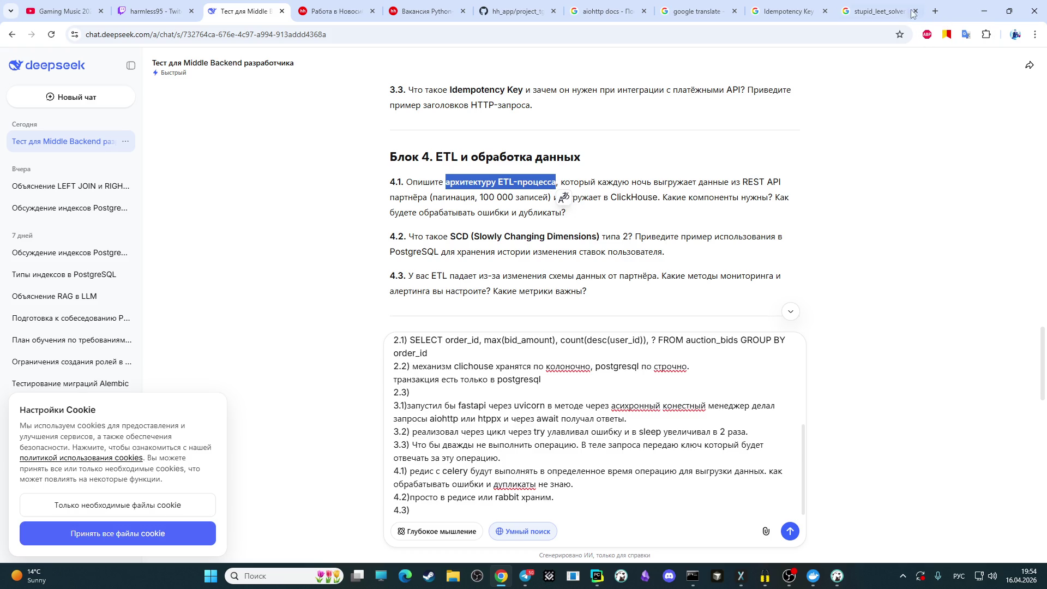
pyautogui.click(837, 12)
pyautogui.scroll(5, 377, 101)
pyautogui.hotkey('ctrl', 'shift', 'Tab')
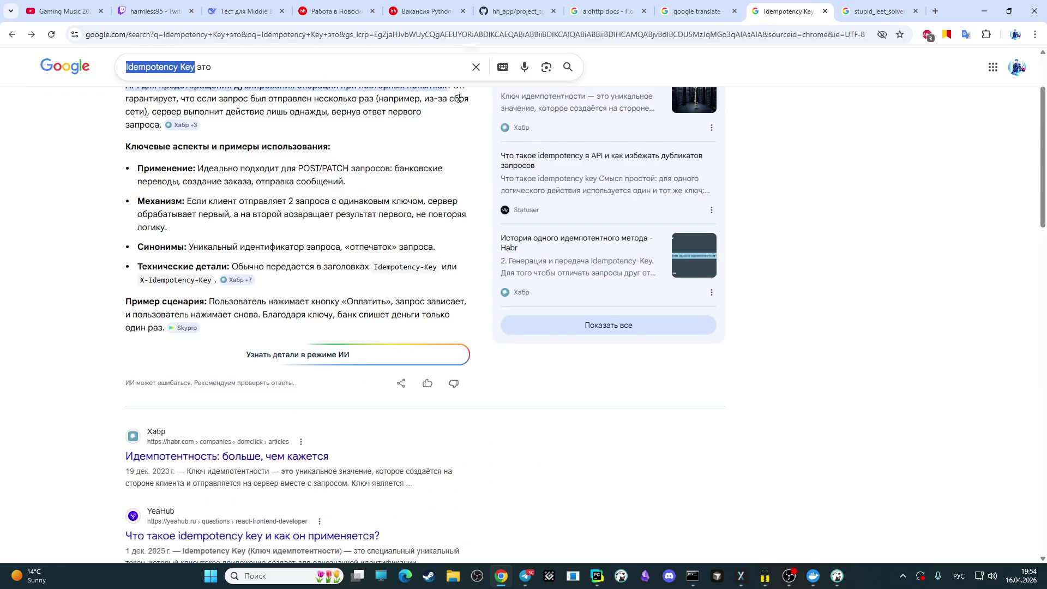
pyautogui.hotkey('ctrl', 'v')
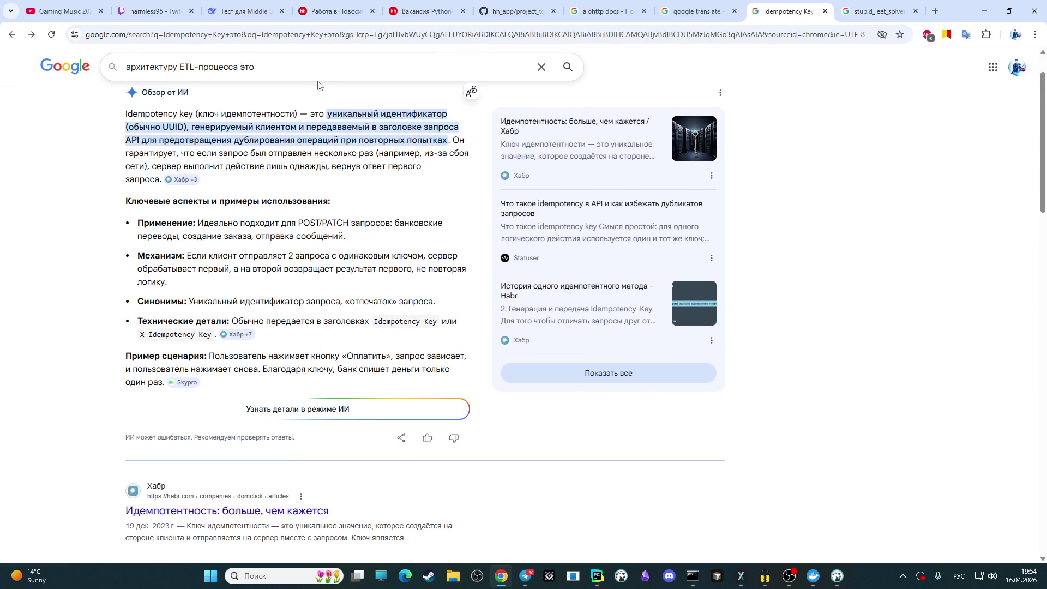
pyautogui.press('Return')
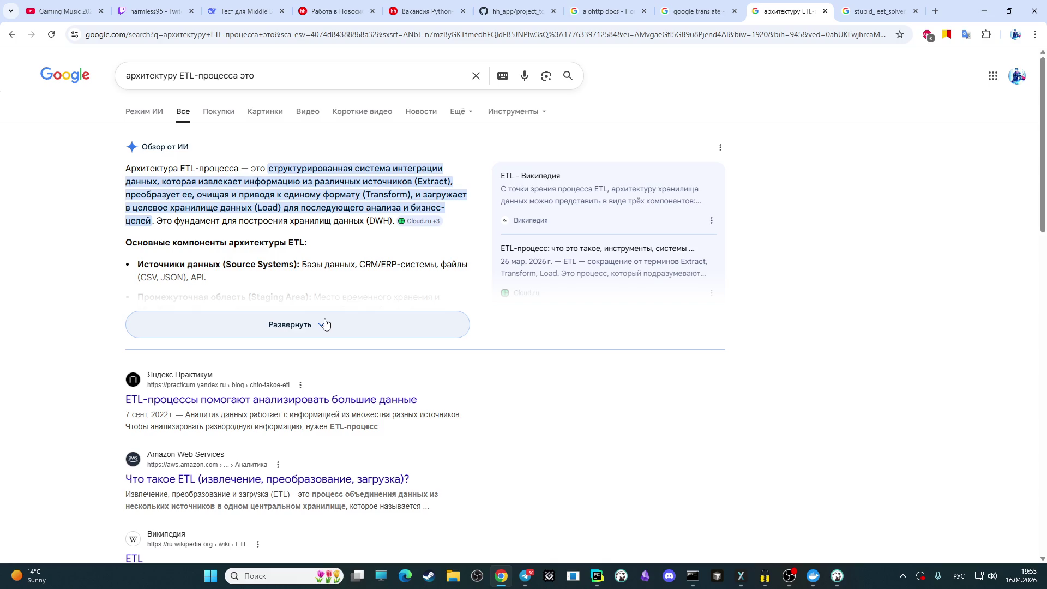
pyautogui.click(324, 324)
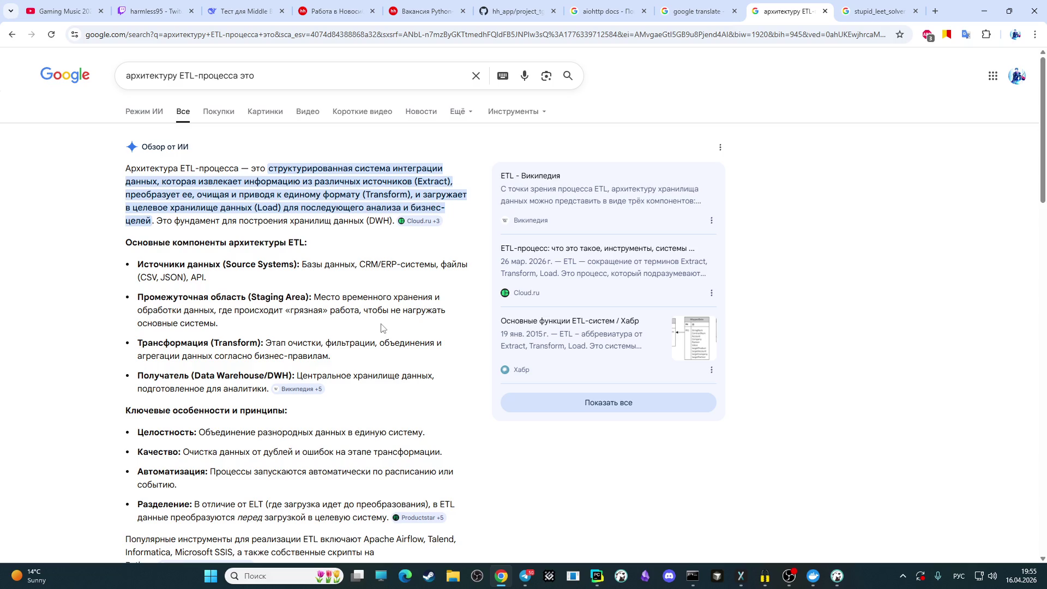
pyautogui.click(249, 16)
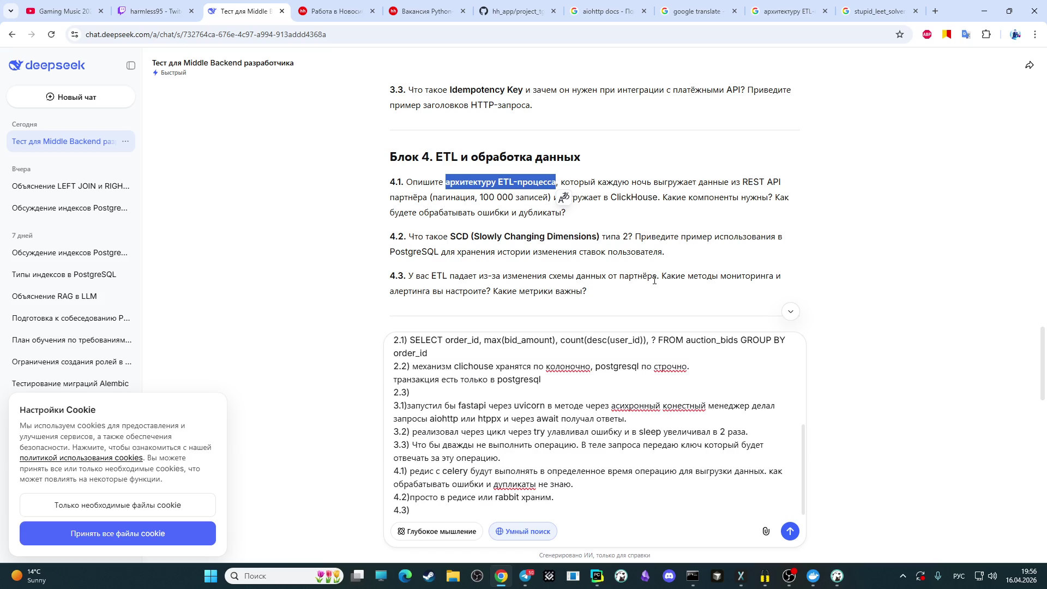
# Answer 4.3 with 'не знаю' and start a new line in the draft
pyautogui.click(434, 510)
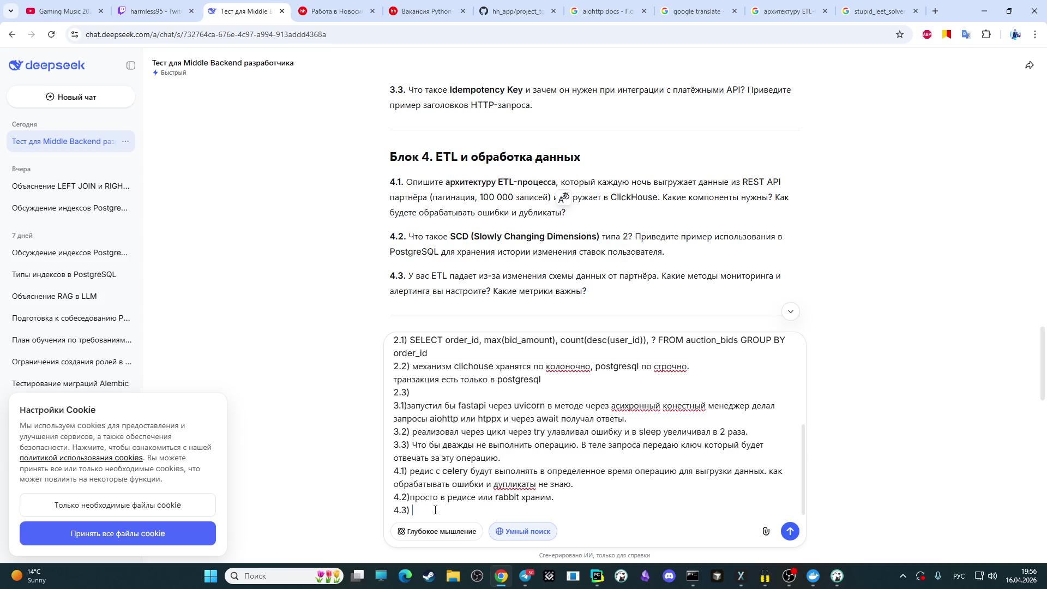
pyautogui.write('не знаю')
pyautogui.hotkey('shift', 'Return')
pyautogui.scroll(-5, 437, 246)
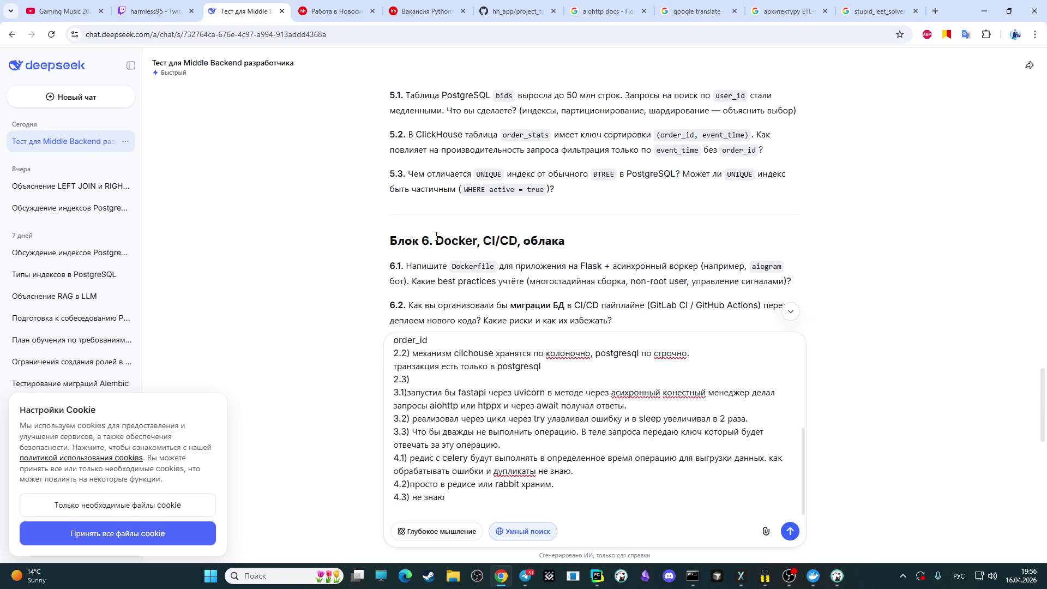
pyautogui.scroll(2, 436, 236)
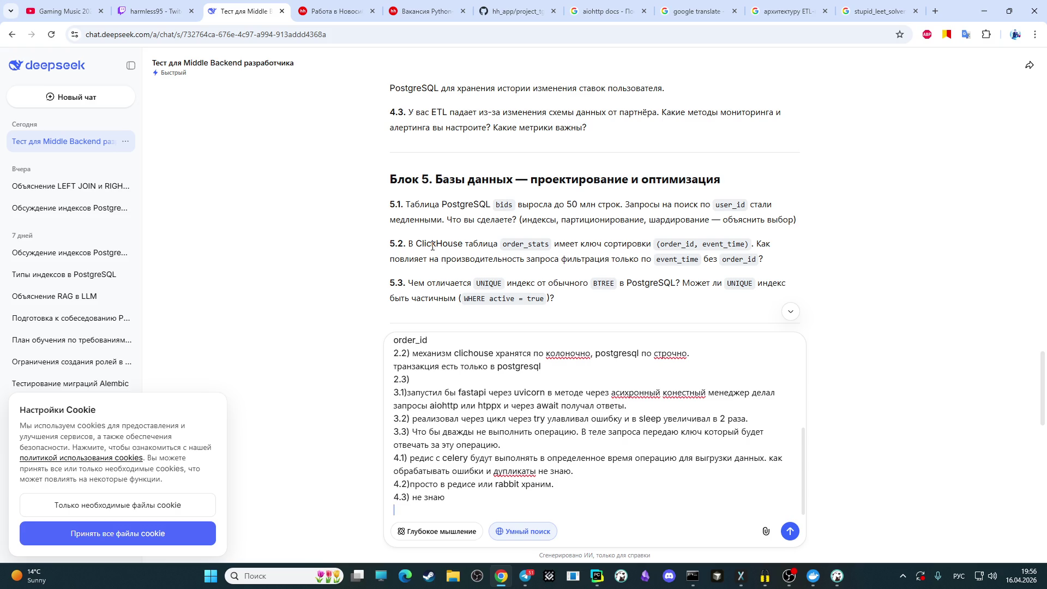
# Begin the 5.1 answer with '5.1) добавля'
pyautogui.write('5.1')
pyautogui.write(') доа')
pyautogui.press('BackSpace')
pyautogui.write('бавляю')
pyautogui.press('BackSpace')
# Scroll through the newest messages in the OBS stream chat dock, then return to DeepSeek
pyautogui.click(789, 577)
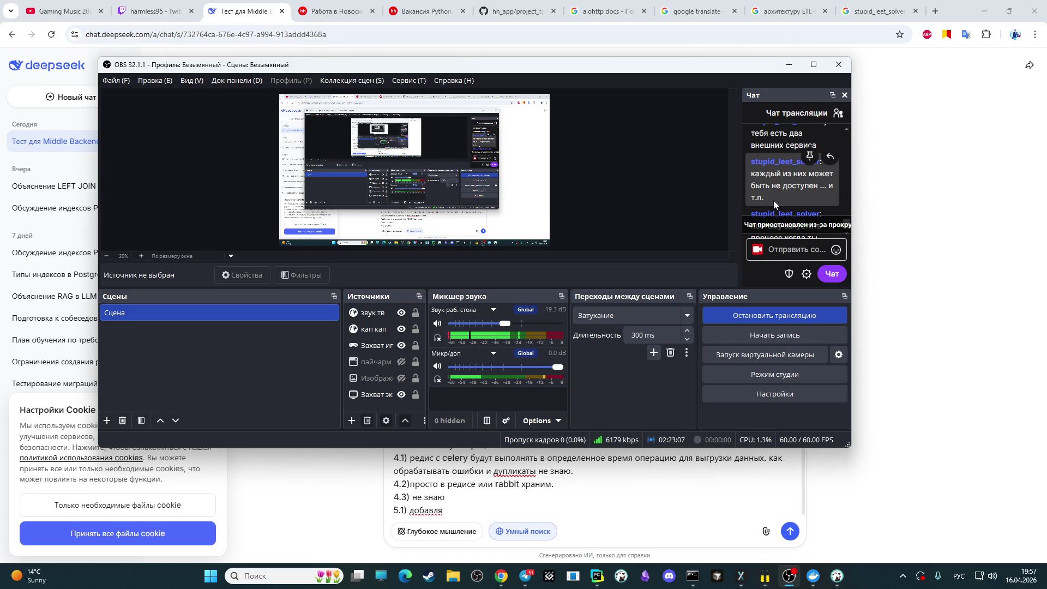
pyautogui.scroll(-1, 774, 201)
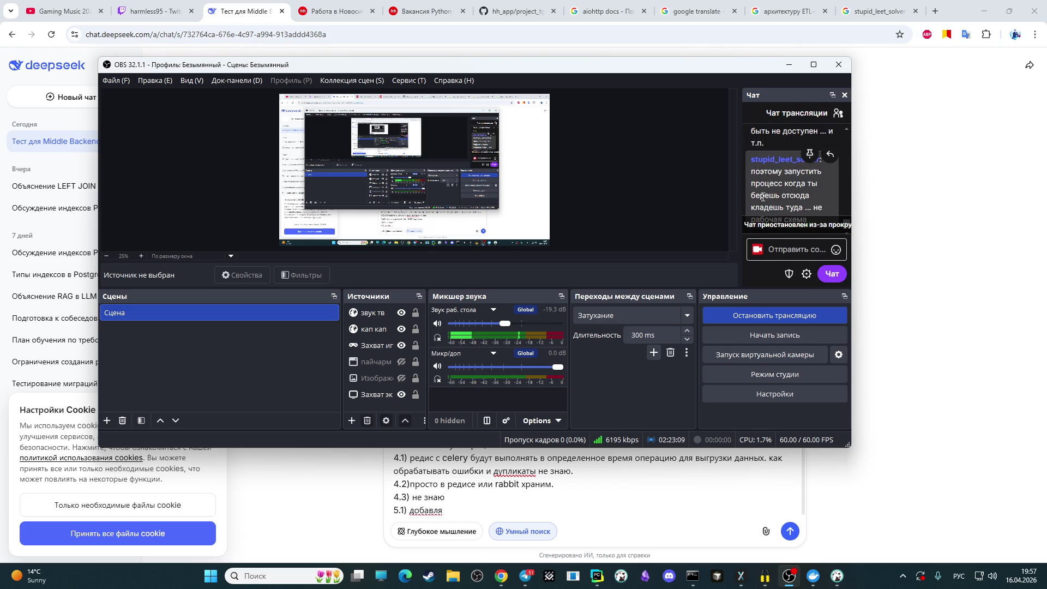
pyautogui.scroll(-1, 763, 197)
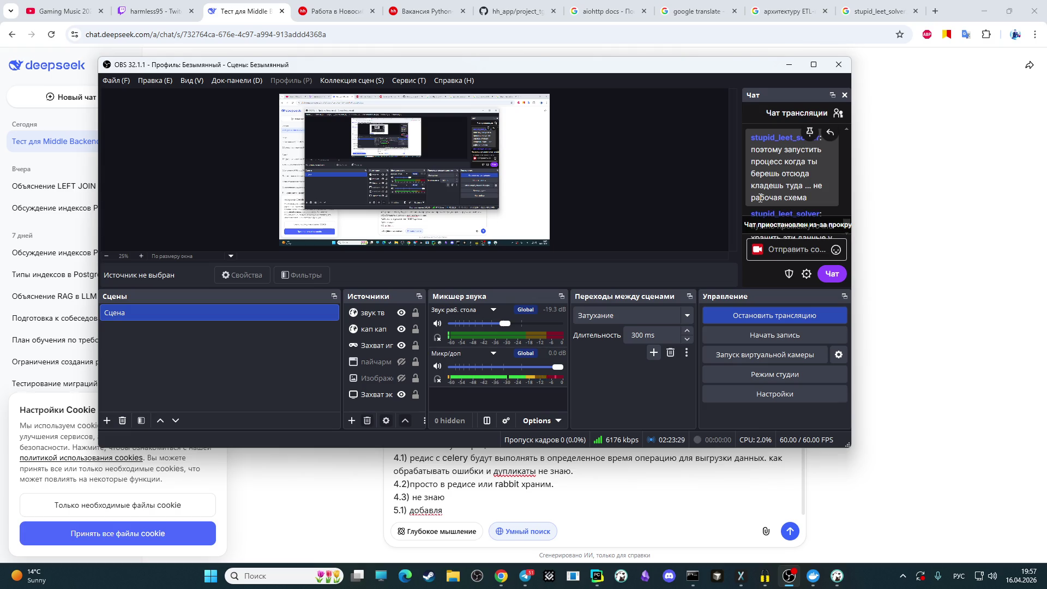
pyautogui.scroll(-2, 762, 195)
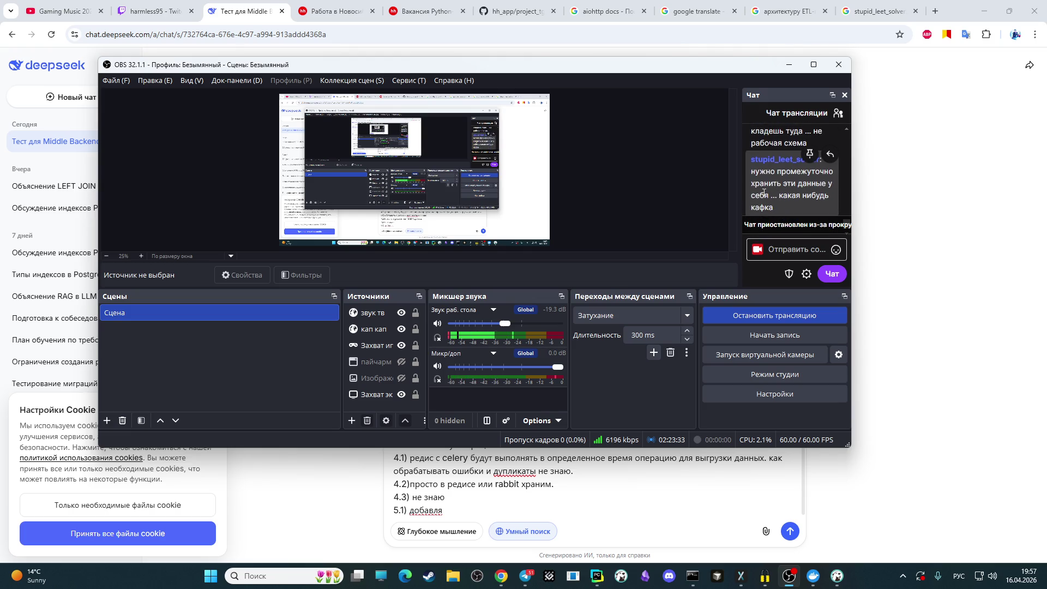
pyautogui.scroll(-1, 764, 194)
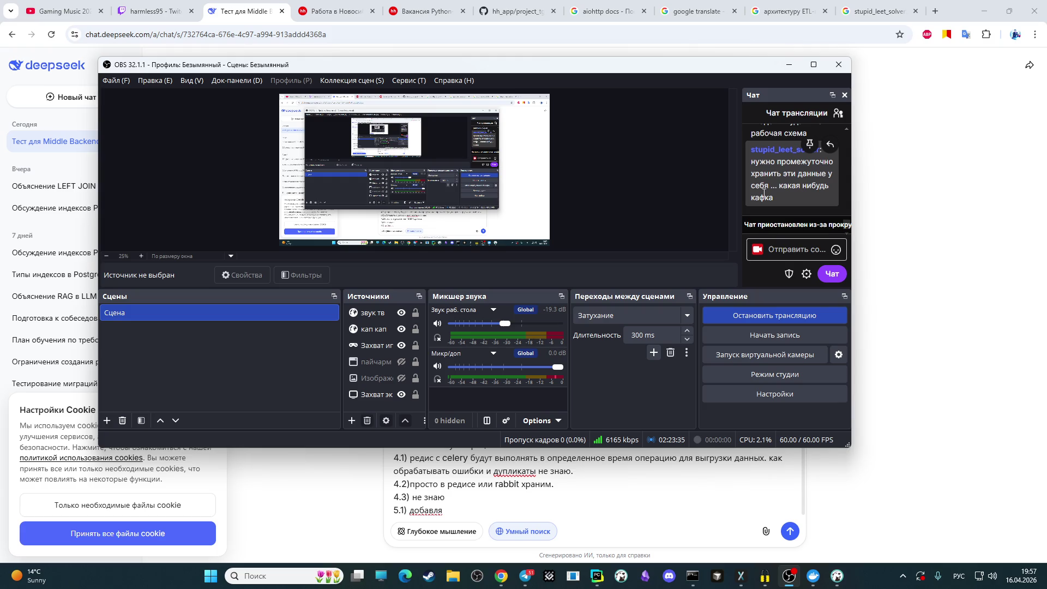
pyautogui.scroll(-3, 764, 194)
pyautogui.scroll(-4, 764, 193)
pyautogui.click(886, 178)
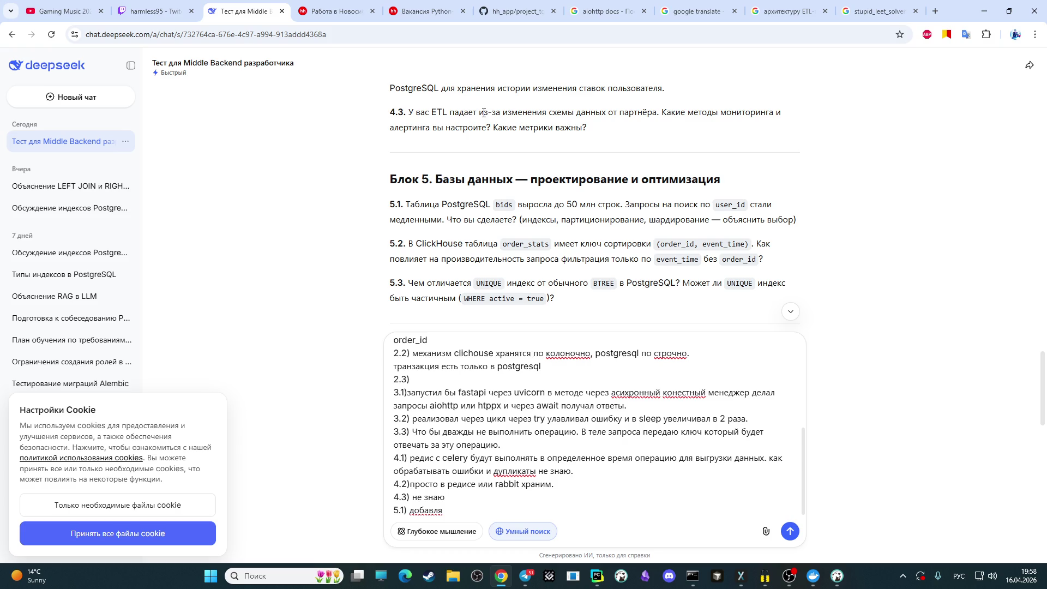
# Glance at the OBS chat, then scroll DeepSeek between the Block 4 and Block 5 questions
pyautogui.click(789, 576)
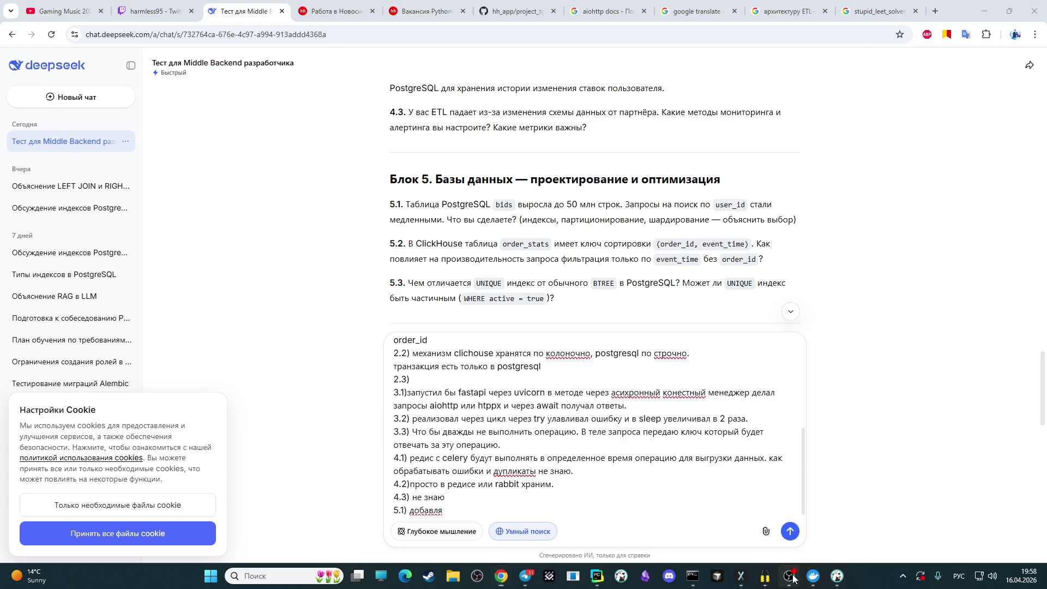
pyautogui.scroll(-1, 802, 186)
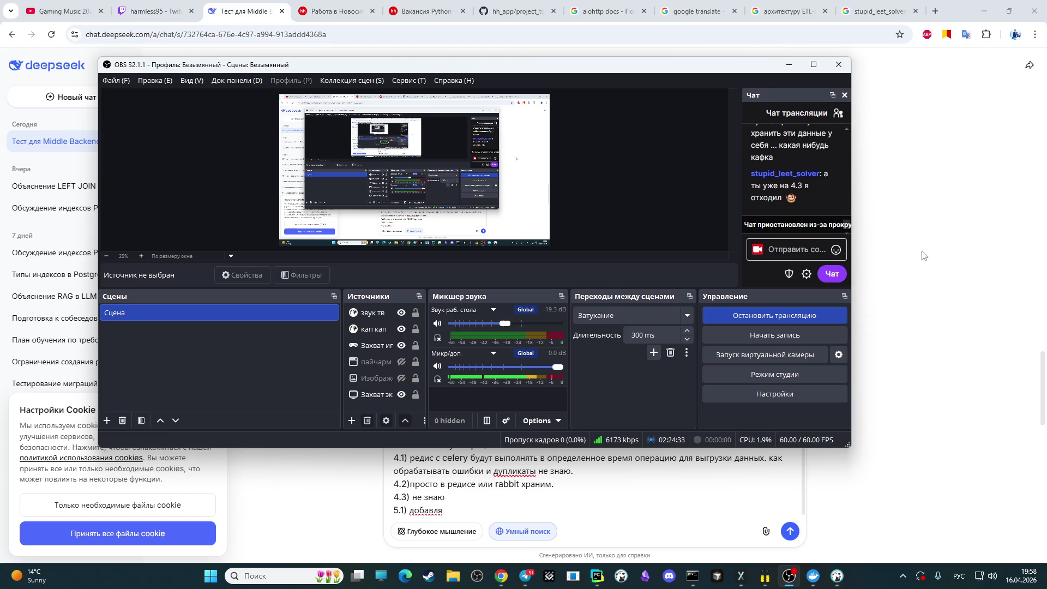
pyautogui.click(959, 401)
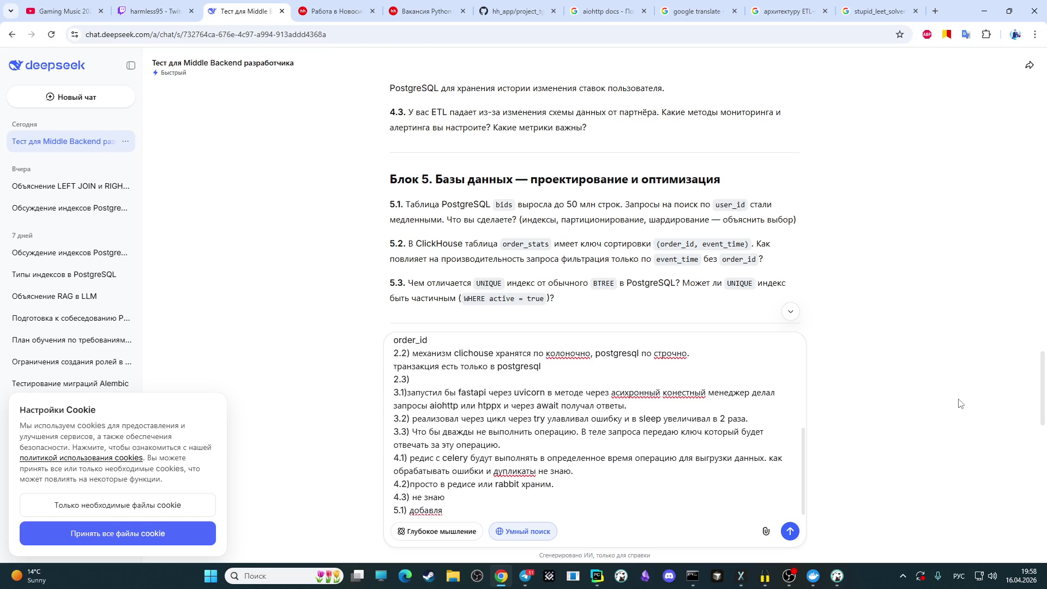
pyautogui.scroll(1, 593, 315)
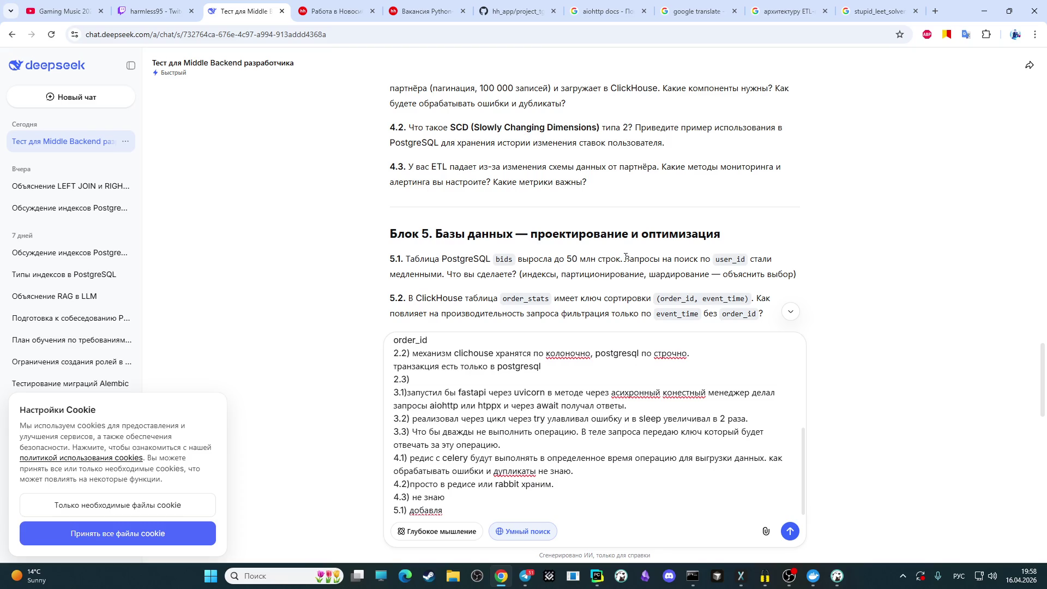
pyautogui.scroll(-1, 626, 256)
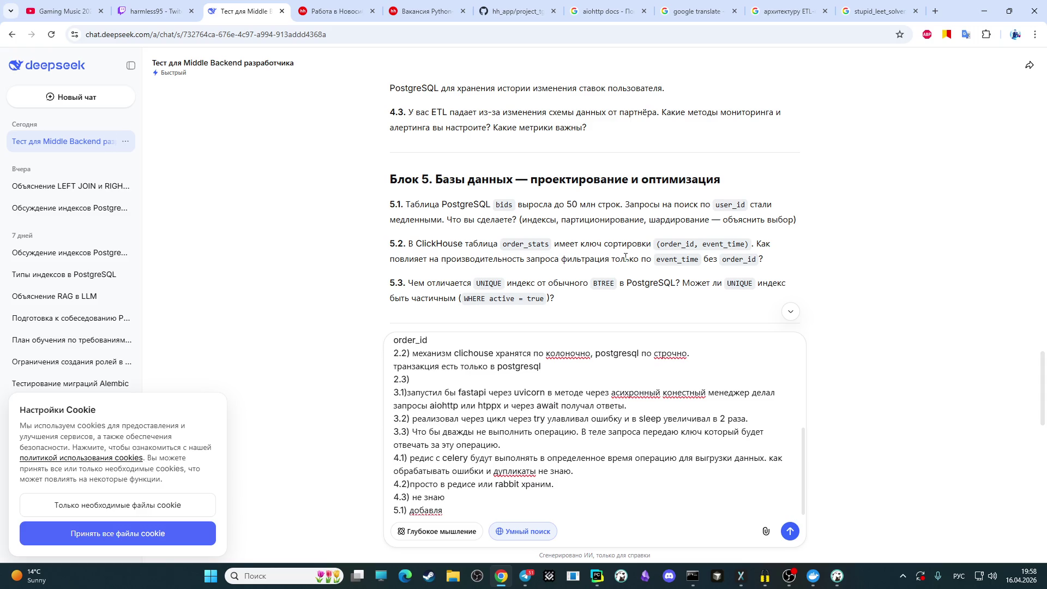
pyautogui.scroll(1, 625, 256)
pyautogui.scroll(-1, 625, 257)
pyautogui.scroll(1, 624, 256)
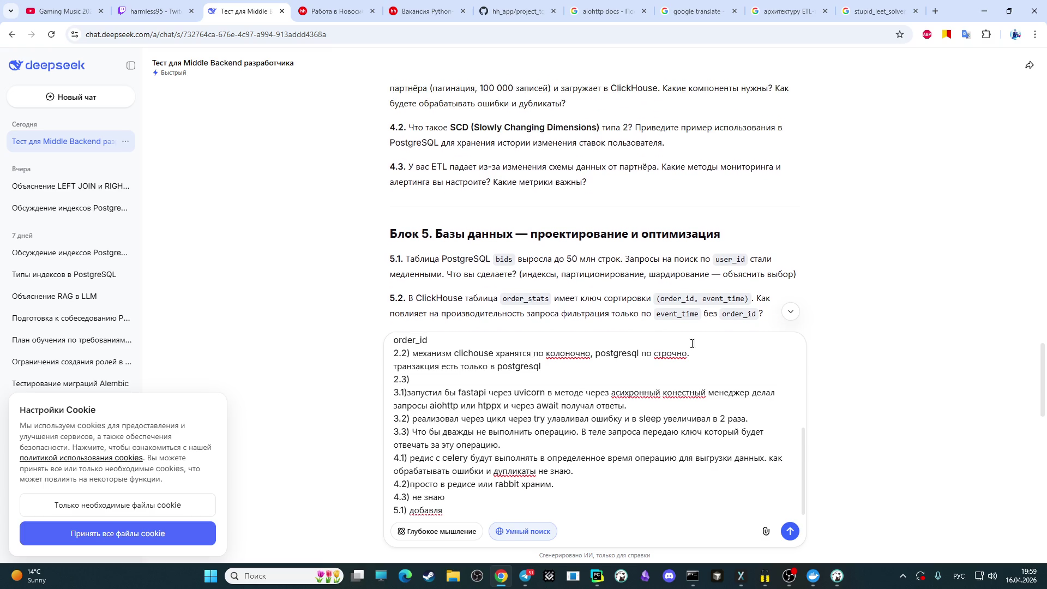
pyautogui.click(787, 577)
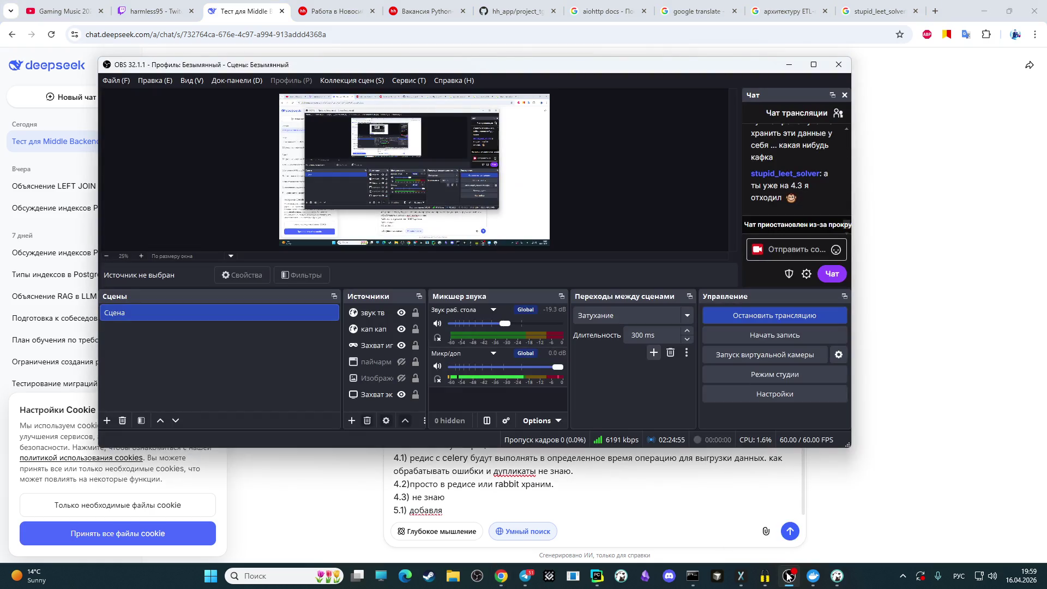
# Read the latest OBS chat message, then scroll DeepSeek back up to Block 4
pyautogui.click(790, 64)
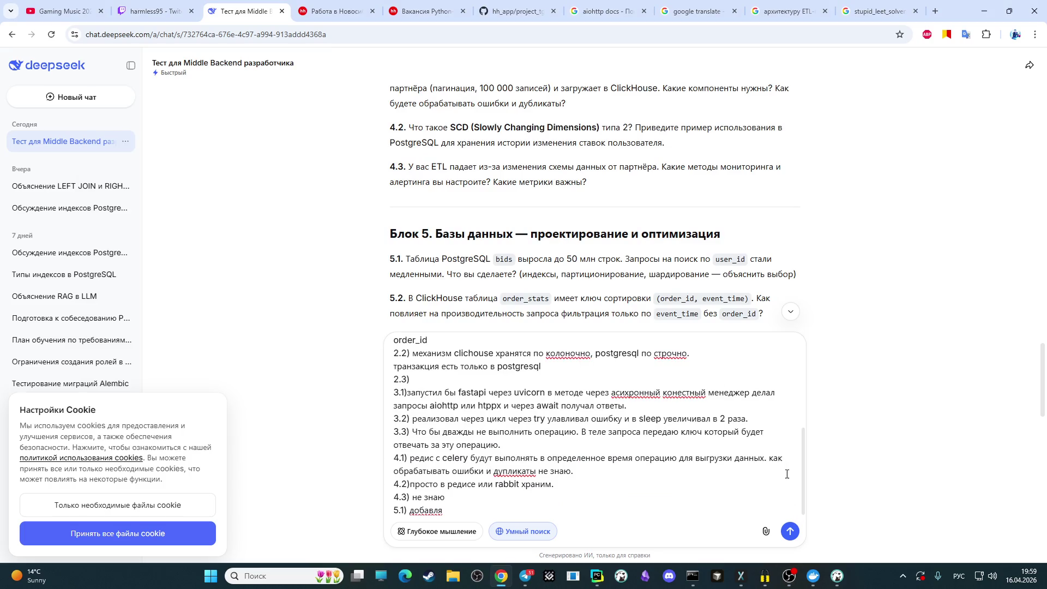
pyautogui.click(789, 577)
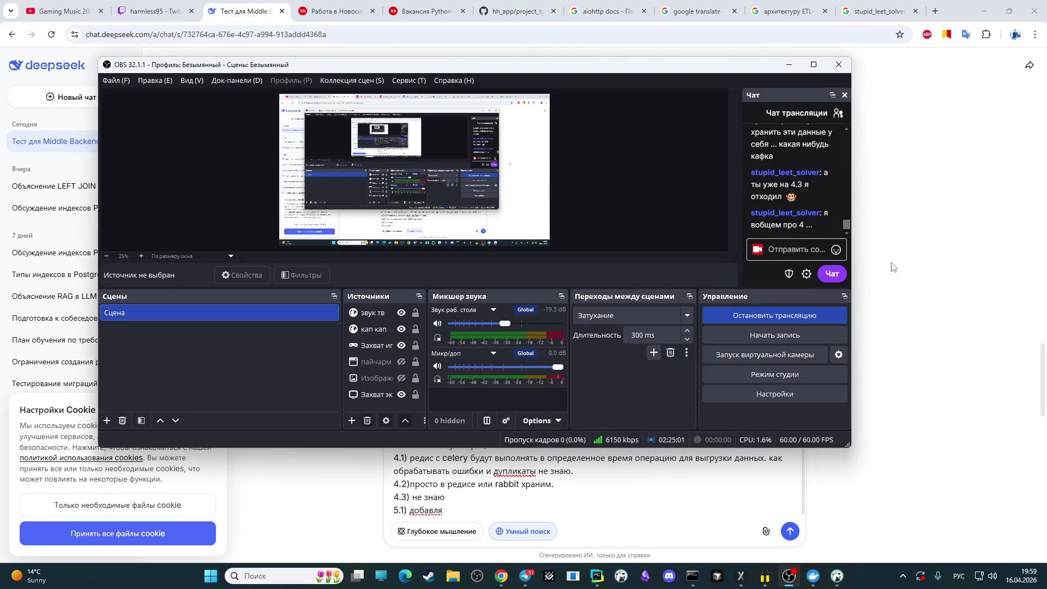
pyautogui.click(852, 267)
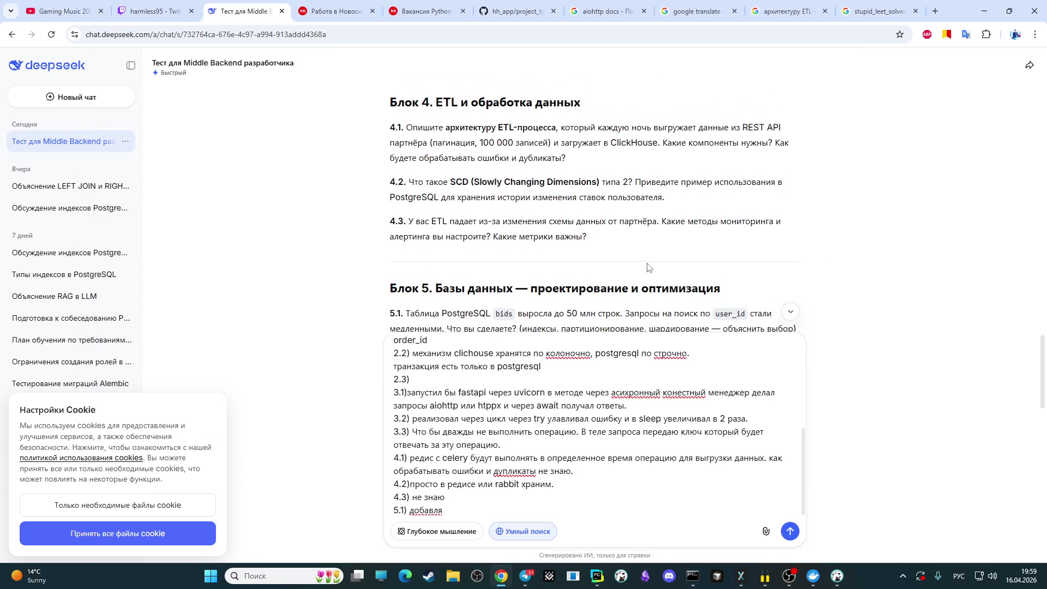
pyautogui.scroll(-1, 631, 281)
pyautogui.click(486, 517)
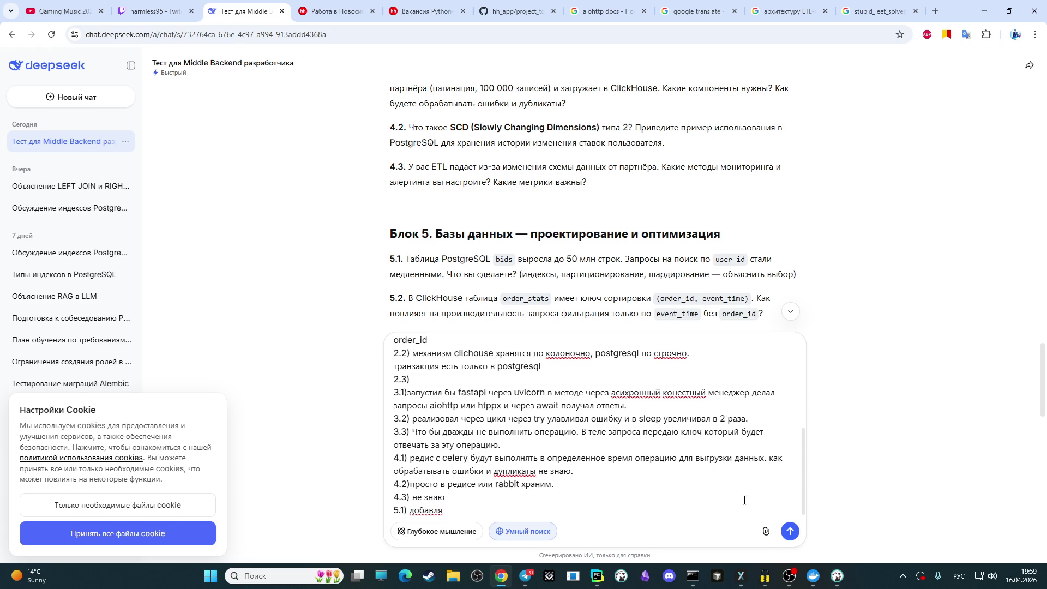
pyautogui.click(788, 575)
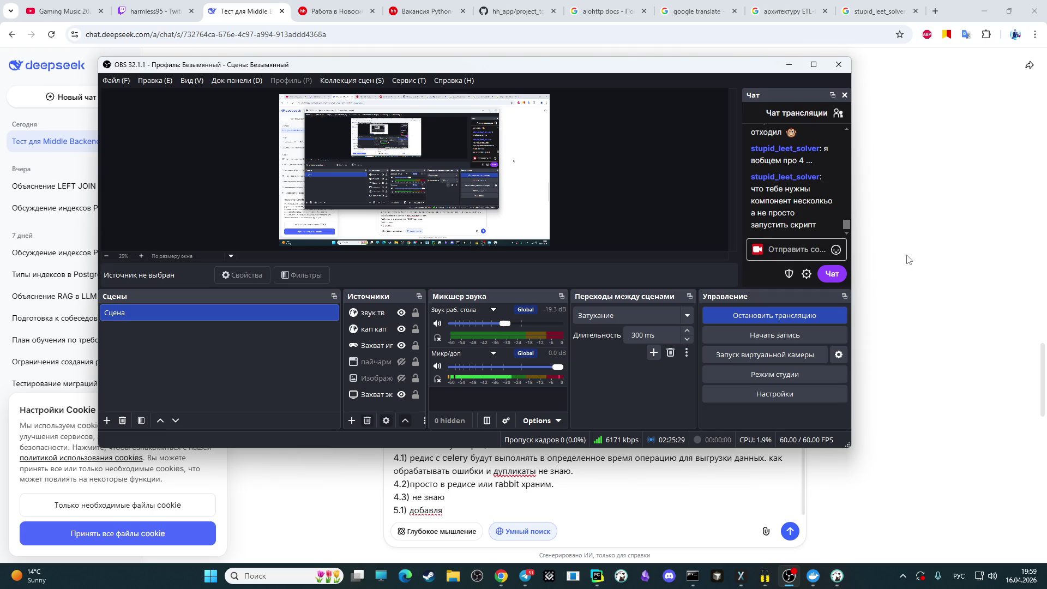
pyautogui.click(908, 260)
pyautogui.scroll(1, 843, 222)
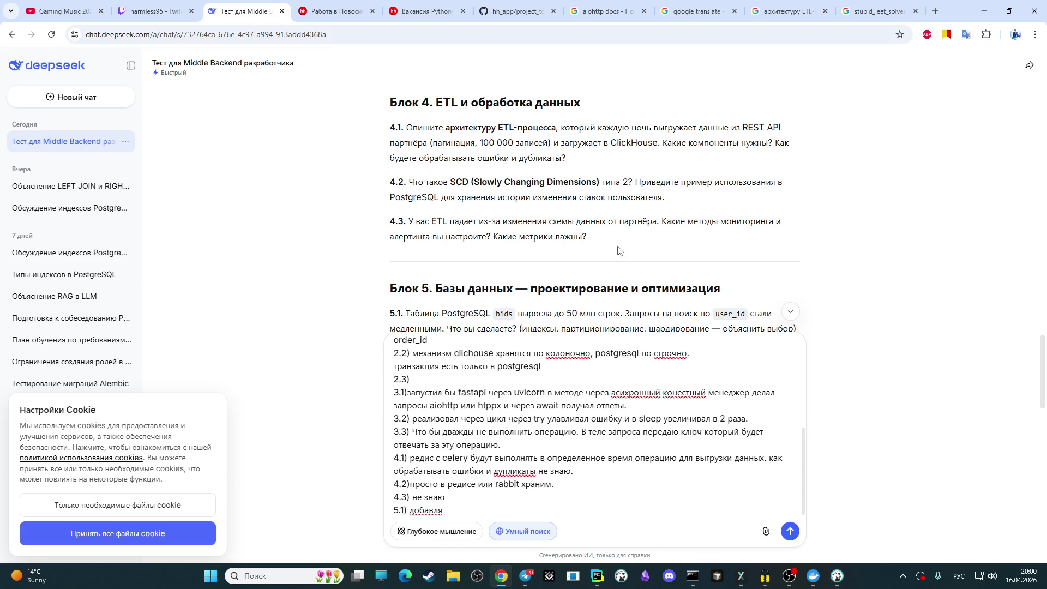
# Bring the OBS Studio stream chat window in front of the DeepSeek test answers
pyautogui.click(791, 578)
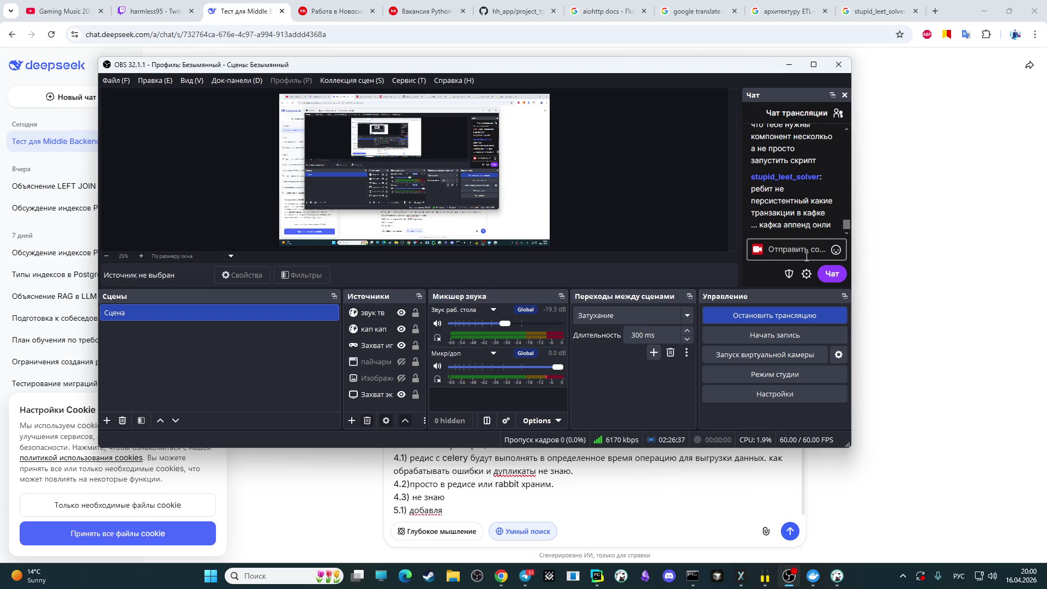
# Read the viewers' persistent-storage replies in the OBS chat dock, then return to the DeepSeek draft
pyautogui.moveTo(766, 199)
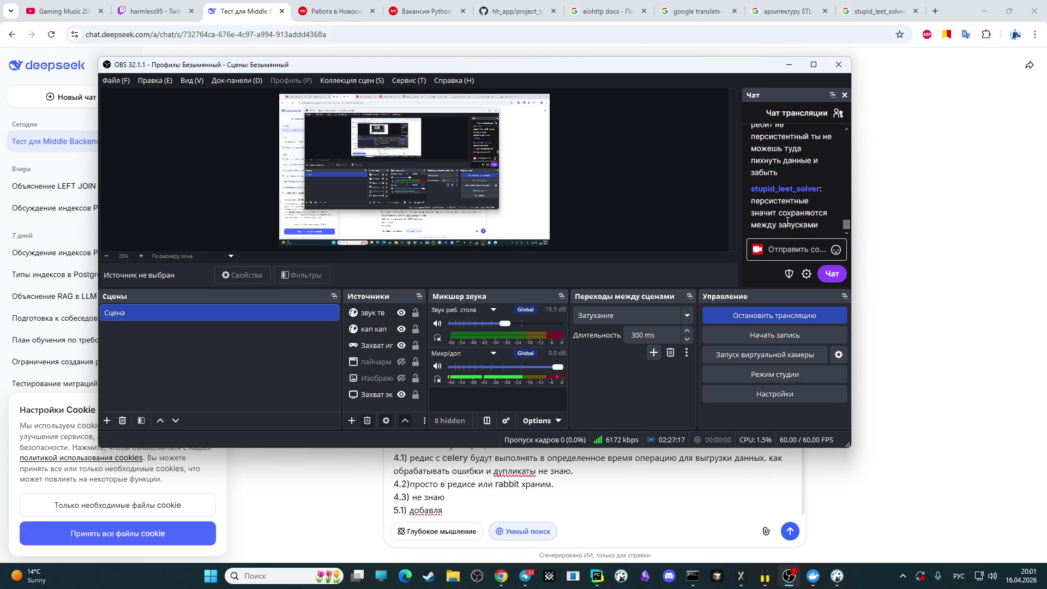
pyautogui.scroll(1, 780, 216)
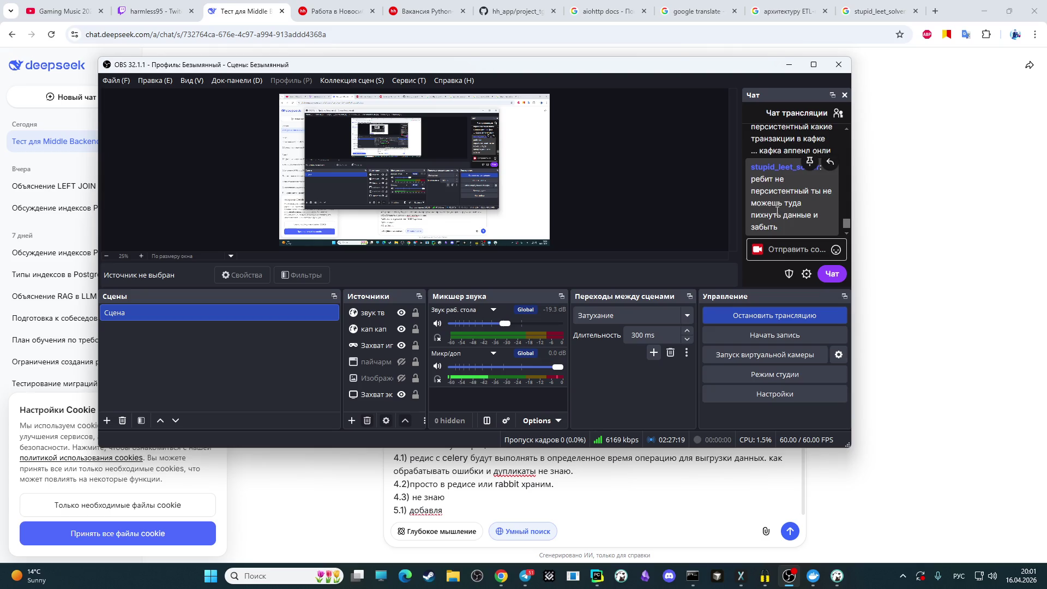
pyautogui.scroll(-2, 796, 220)
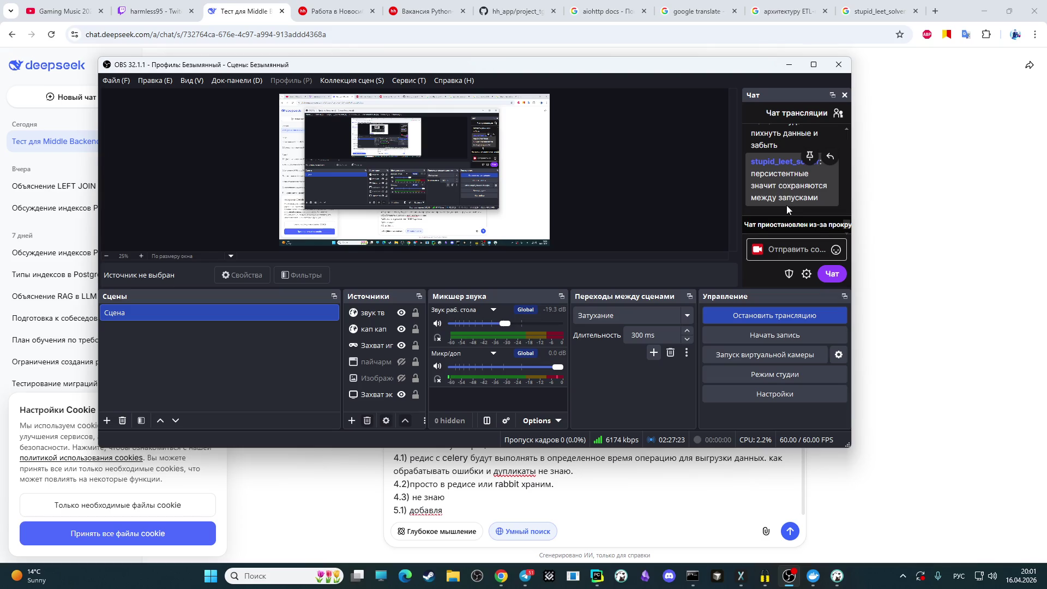
pyautogui.scroll(-1, 786, 205)
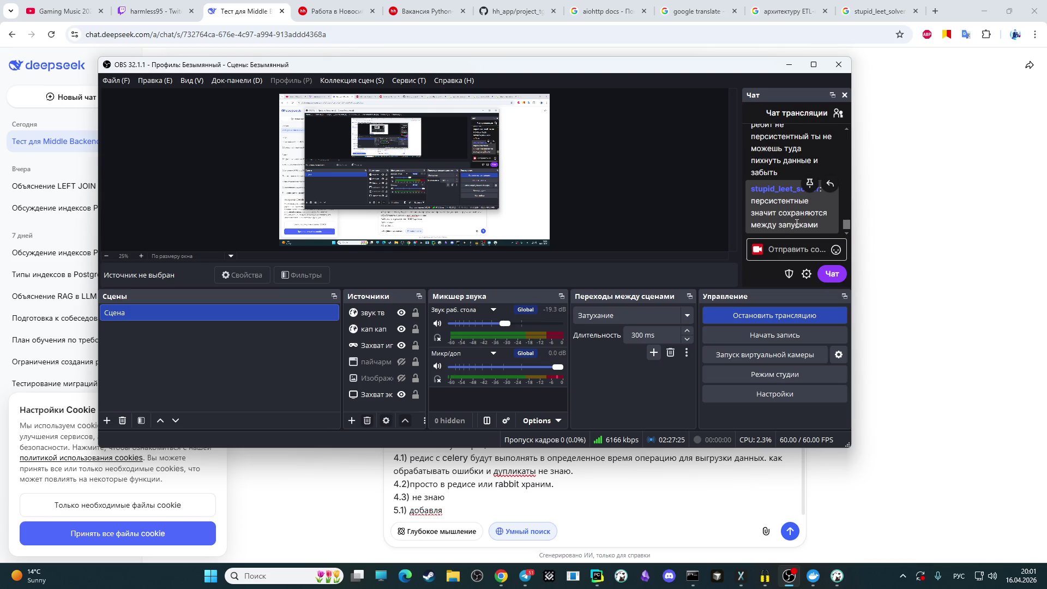
pyautogui.click(942, 212)
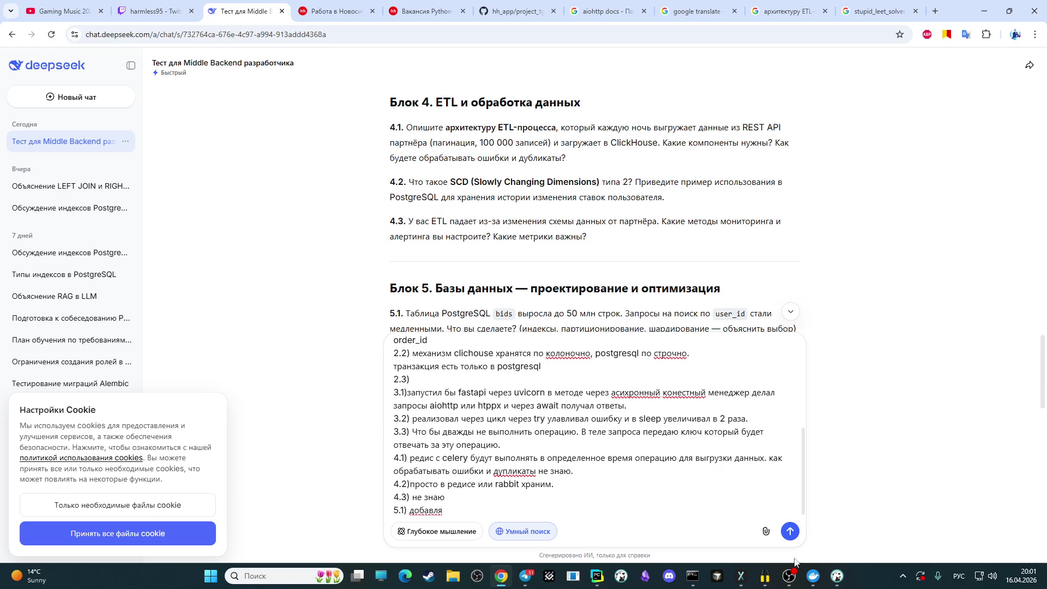
# Bring OBS Studio back over the DeepSeek page to follow the stream chat
pyautogui.click(789, 576)
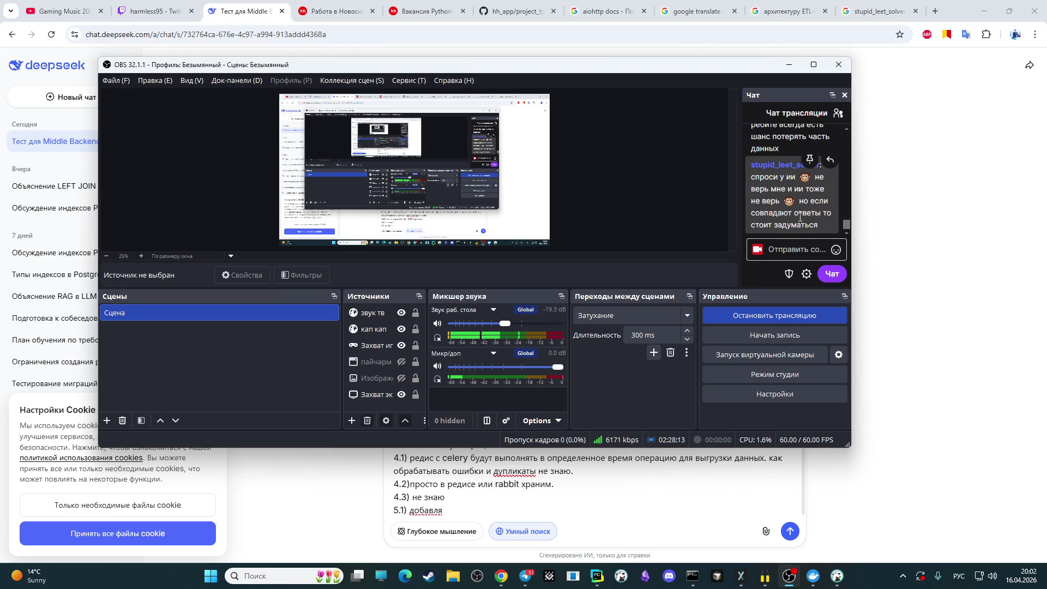
# Copy the viewer's 'спроси как ребит…' message about how RabbitMQ works from the OBS chat
pyautogui.scroll(4, 800, 218)
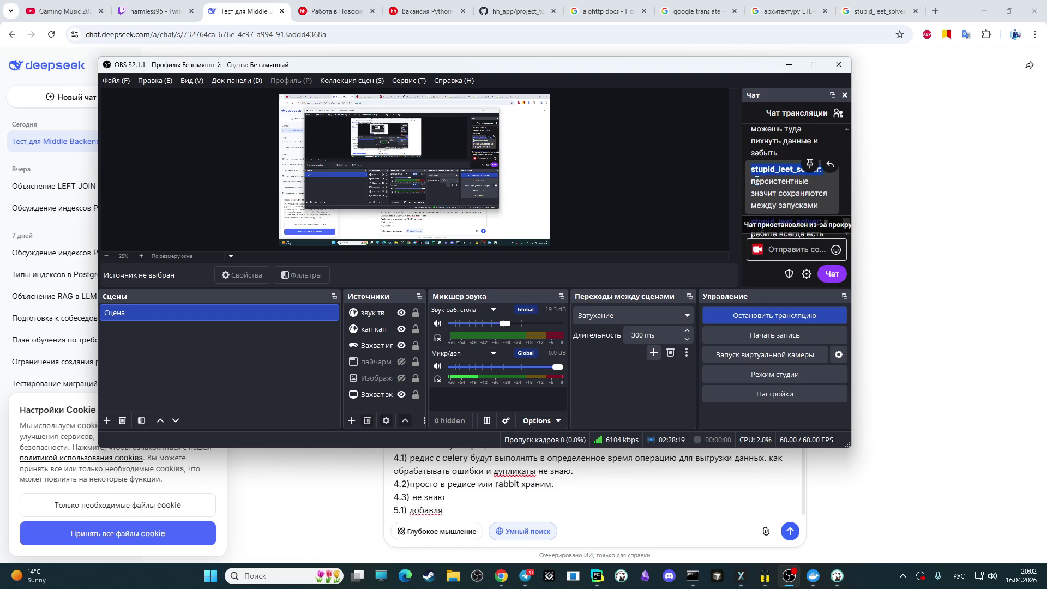
pyautogui.scroll(-2, 789, 183)
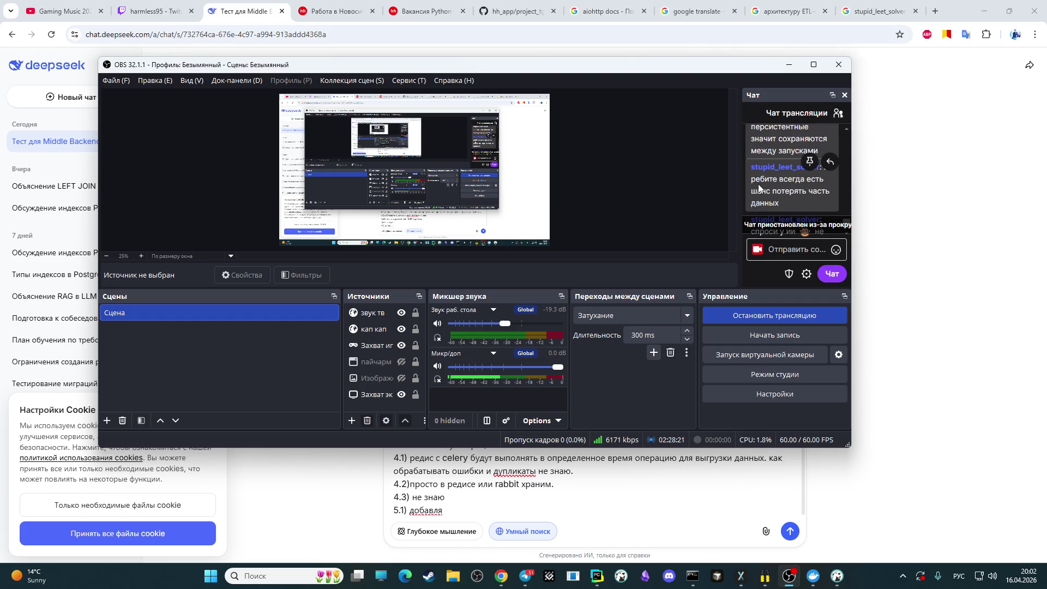
pyautogui.scroll(-5, 802, 195)
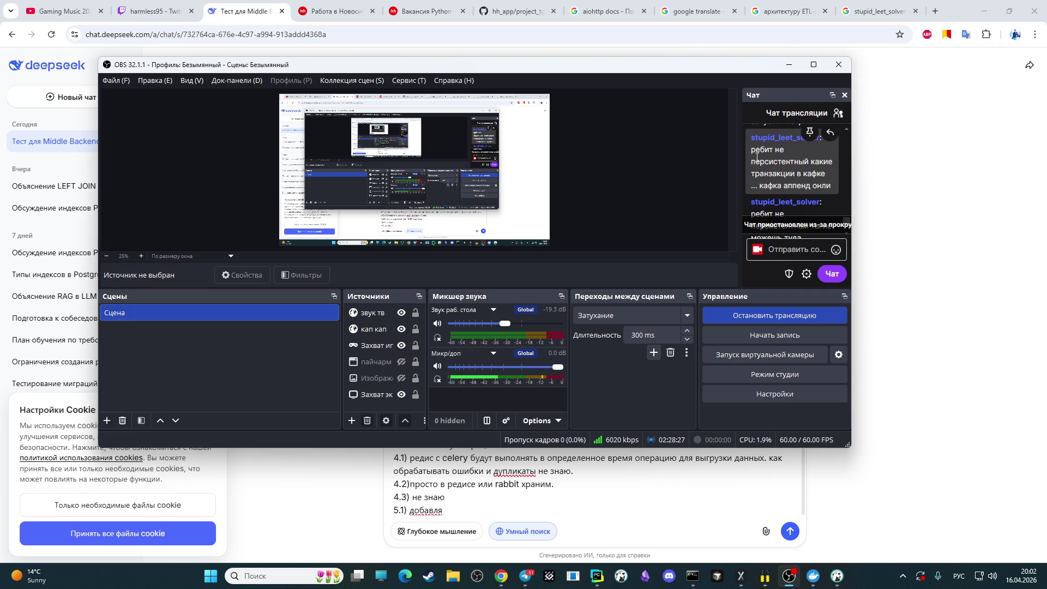
pyautogui.moveTo(752, 137)
pyautogui.mouseDown()
pyautogui.moveTo(807, 163)
pyautogui.moveTo(798, 184)
pyautogui.mouseUp()
pyautogui.scroll(-3, 797, 178)
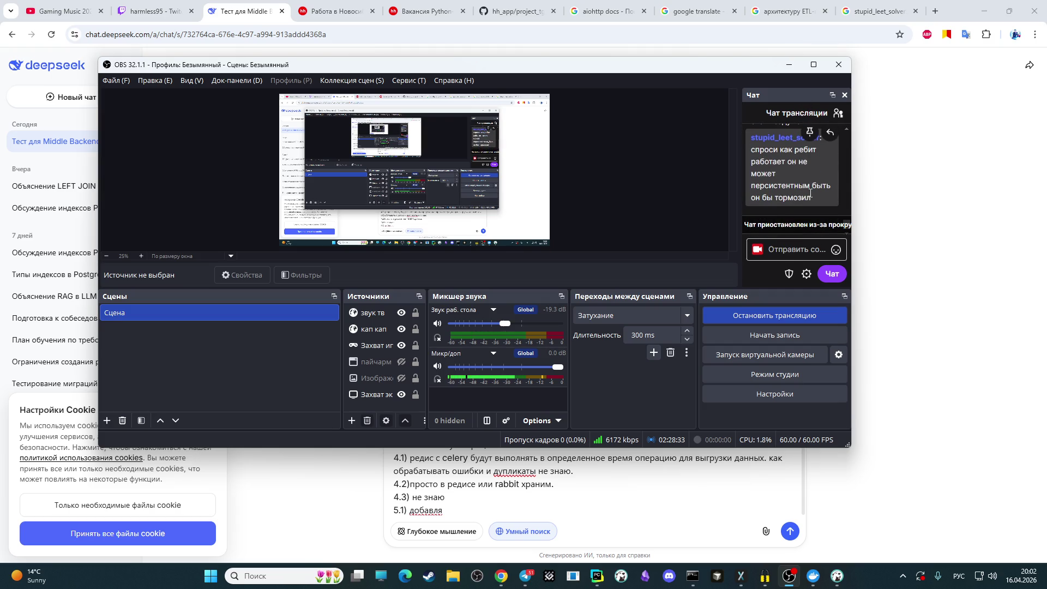
pyautogui.moveTo(815, 199); pyautogui.dragTo(740, 154)
pyautogui.hotkey('ctrl', 'c')
pyautogui.click(879, 11)
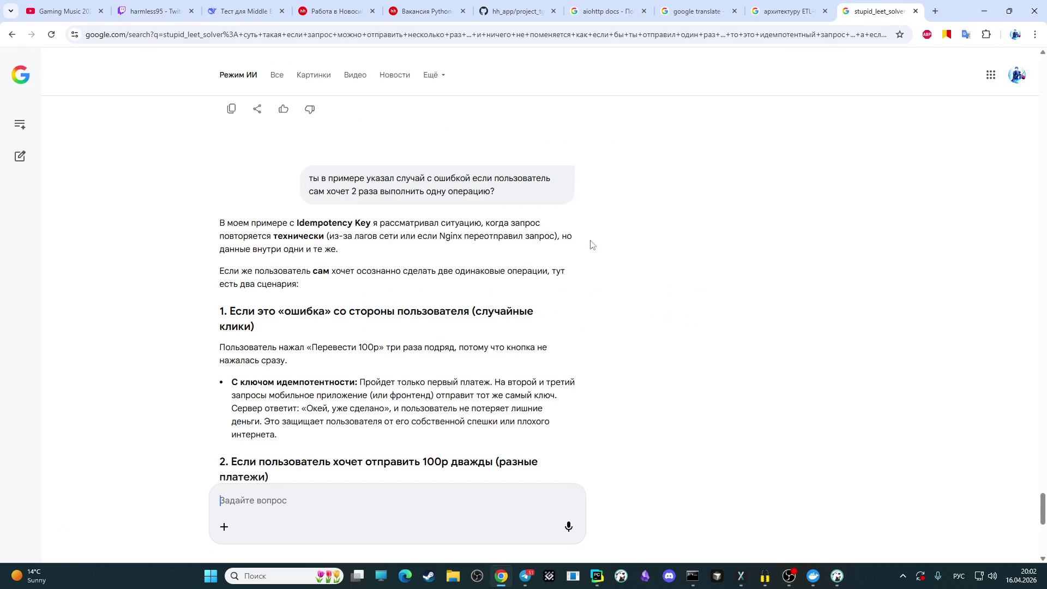
# Ask Google AI Mode a question combining the RabbitMQ message and the data-loss chat message
pyautogui.click(271, 492)
pyautogui.hotkey('ctrl', 'v')
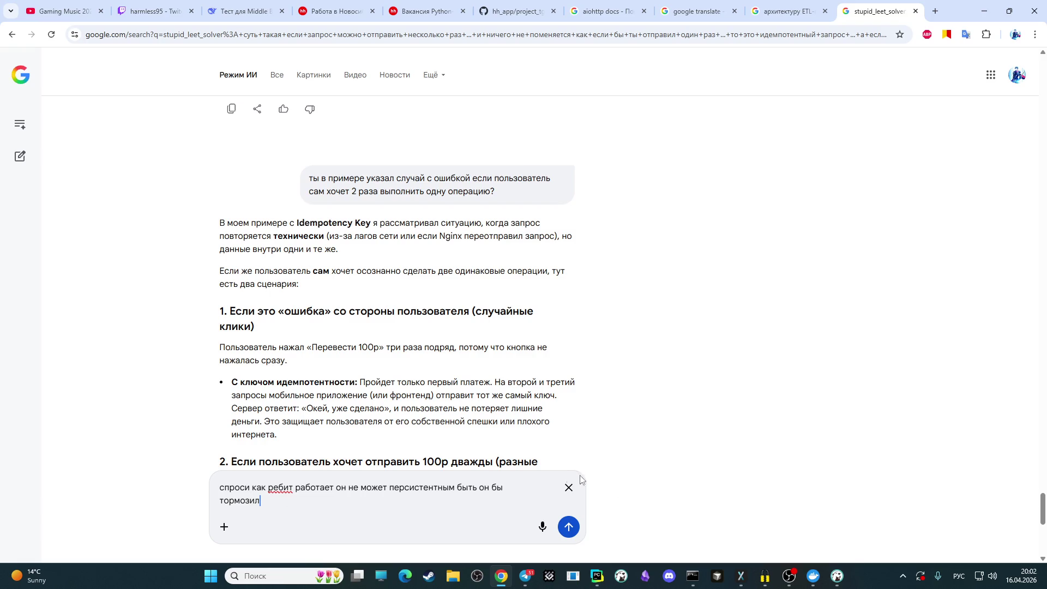
pyautogui.click(789, 576)
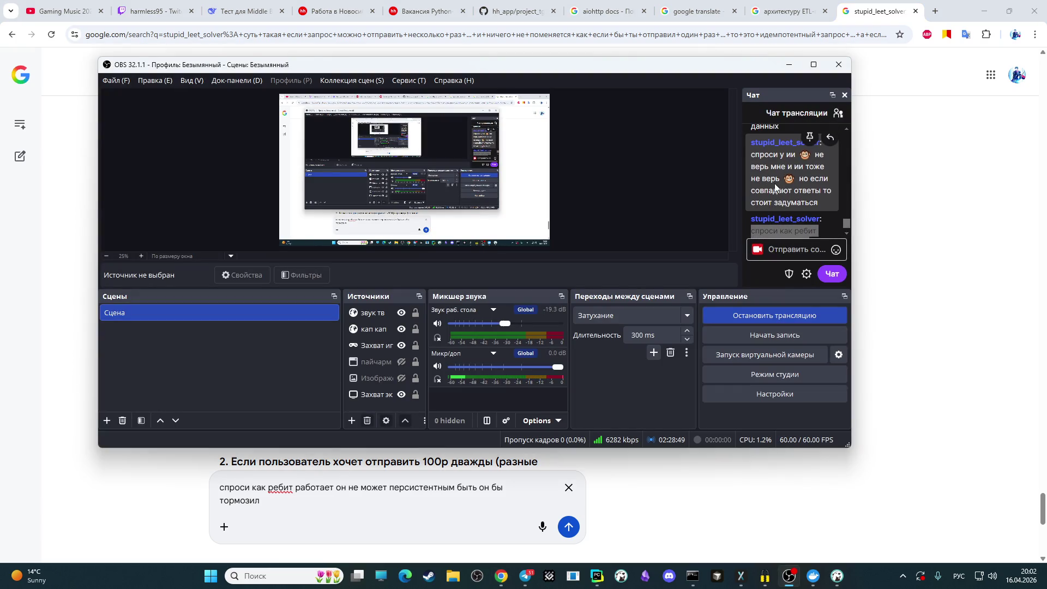
pyautogui.scroll(3, 777, 190)
pyautogui.scroll(-2, 772, 168)
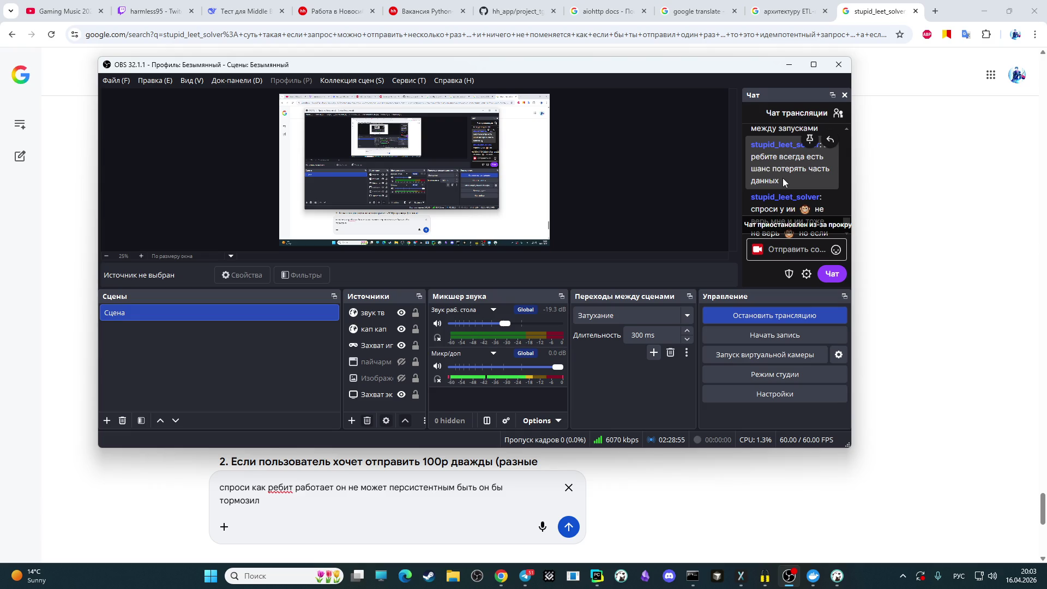
pyautogui.moveTo(782, 180)
pyautogui.mouseDown()
pyautogui.moveTo(777, 145)
pyautogui.moveTo(753, 156)
pyautogui.mouseUp()
pyautogui.hotkey('ctrl', 'c')
pyautogui.click(312, 492)
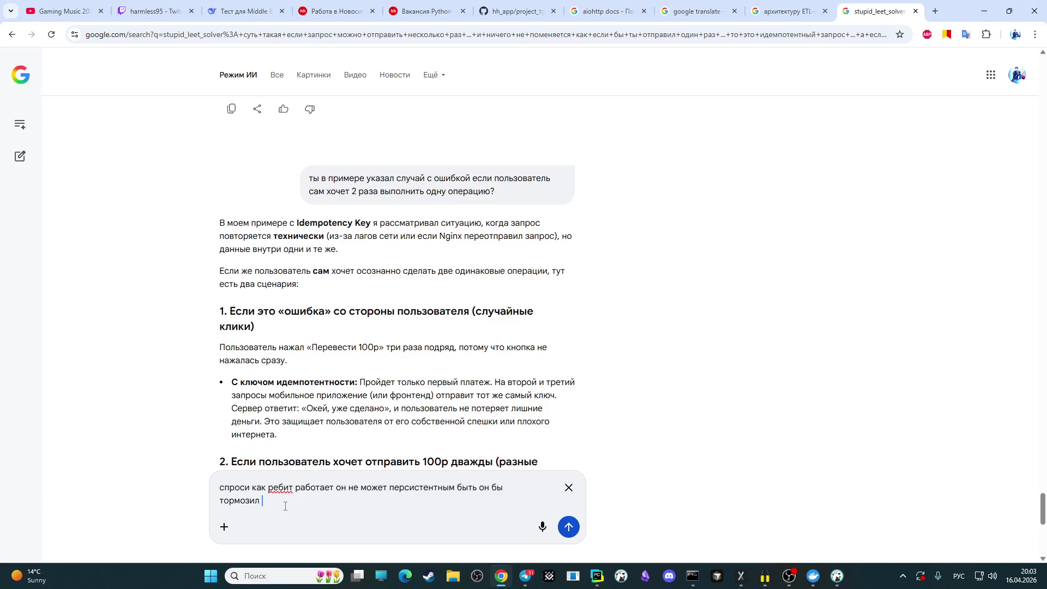
pyautogui.hotkey('ctrl', 'v')
pyautogui.press('Return')
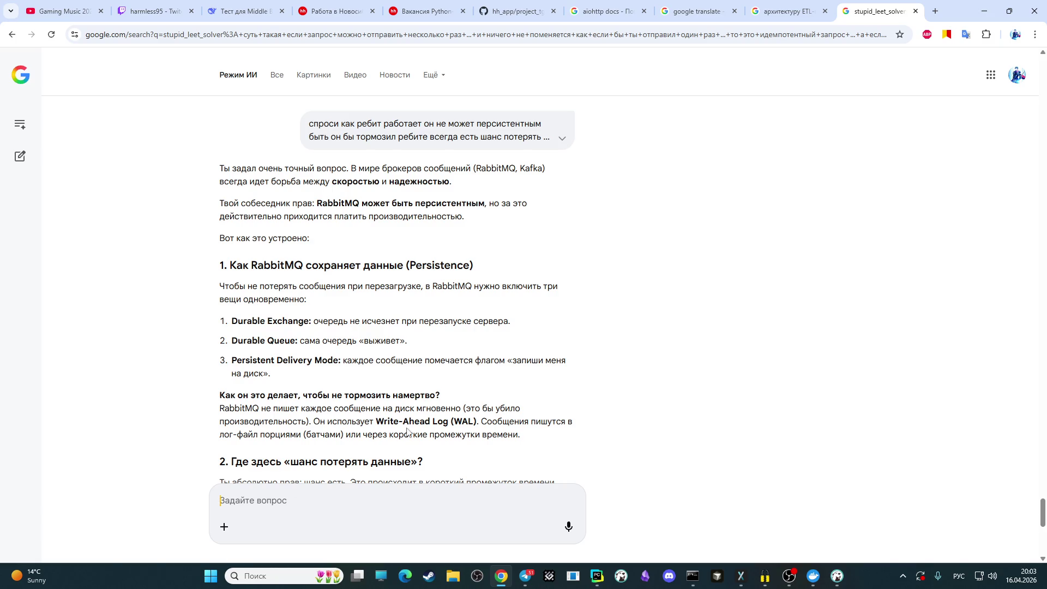
# Read the full RabbitMQ persistence and Publisher Confirms answer, expanding the question bubble
pyautogui.scroll(-2, 407, 432)
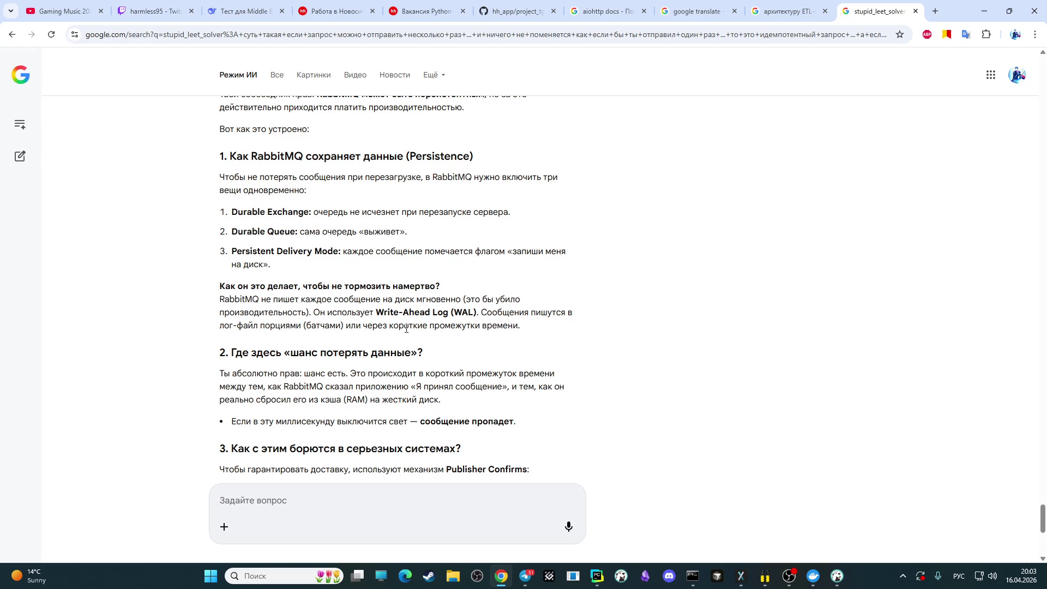
pyautogui.scroll(-3, 381, 289)
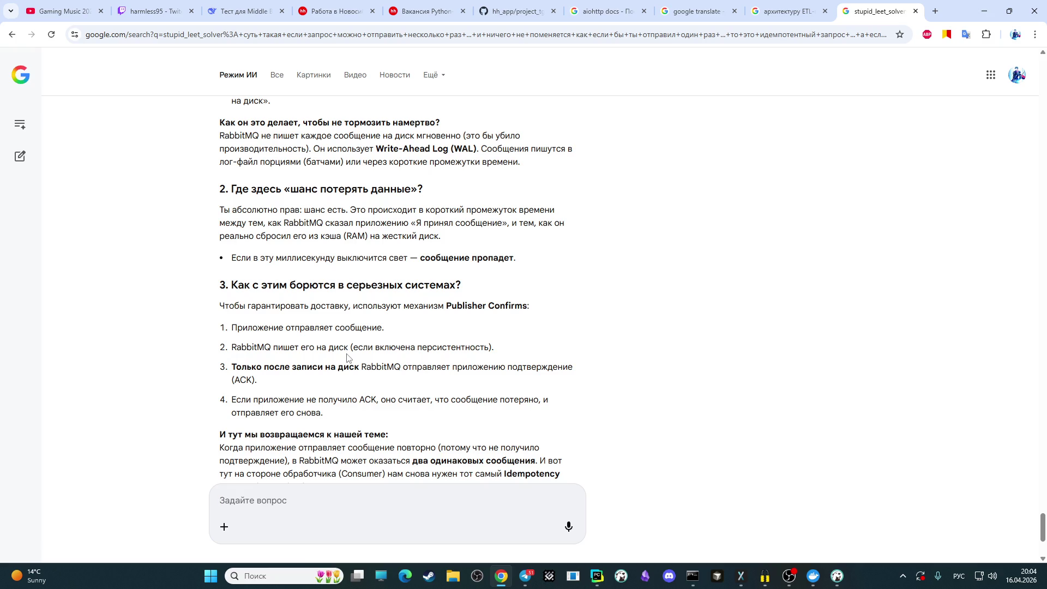
pyautogui.scroll(-1, 351, 359)
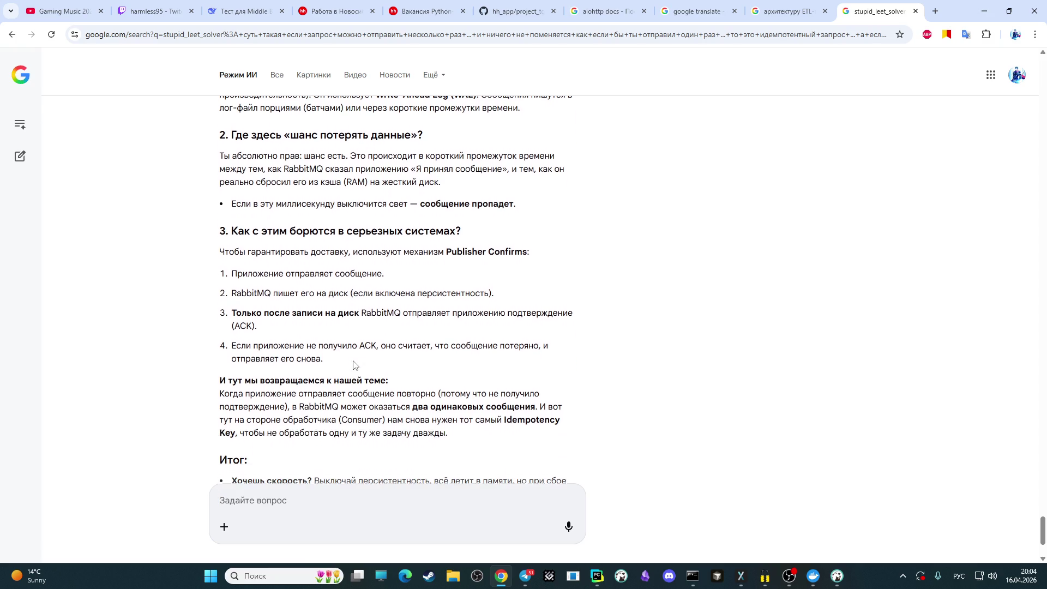
pyautogui.scroll(-1, 352, 353)
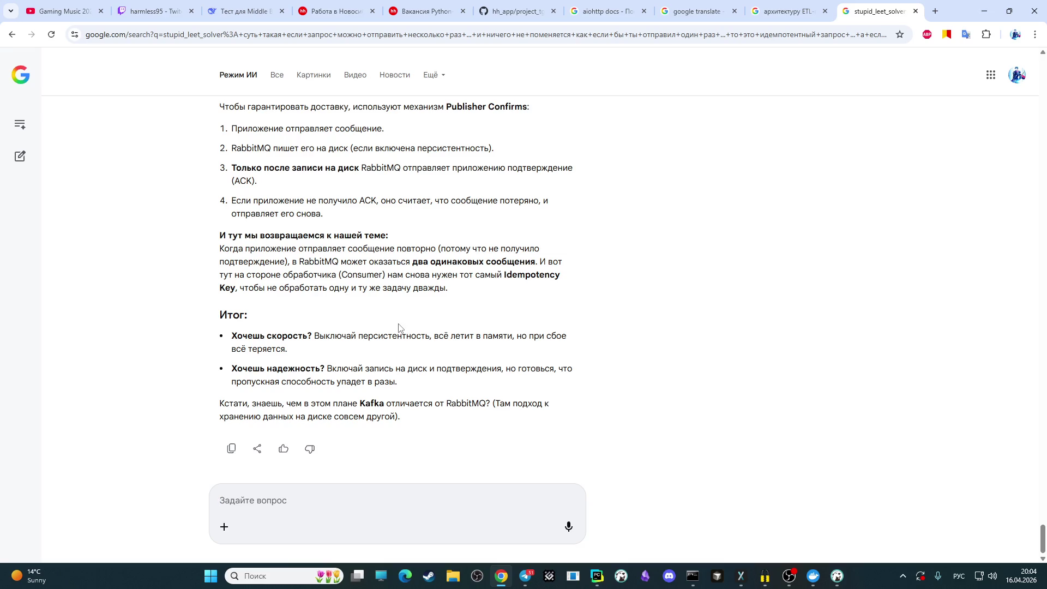
pyautogui.scroll(5, 412, 328)
pyautogui.scroll(7, 420, 327)
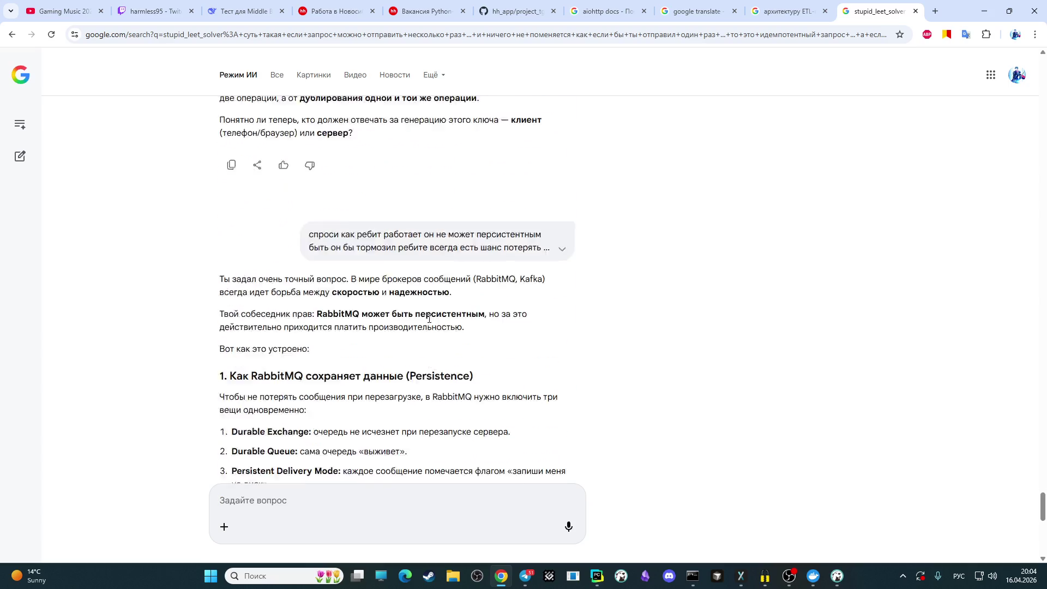
pyautogui.scroll(-3, 463, 284)
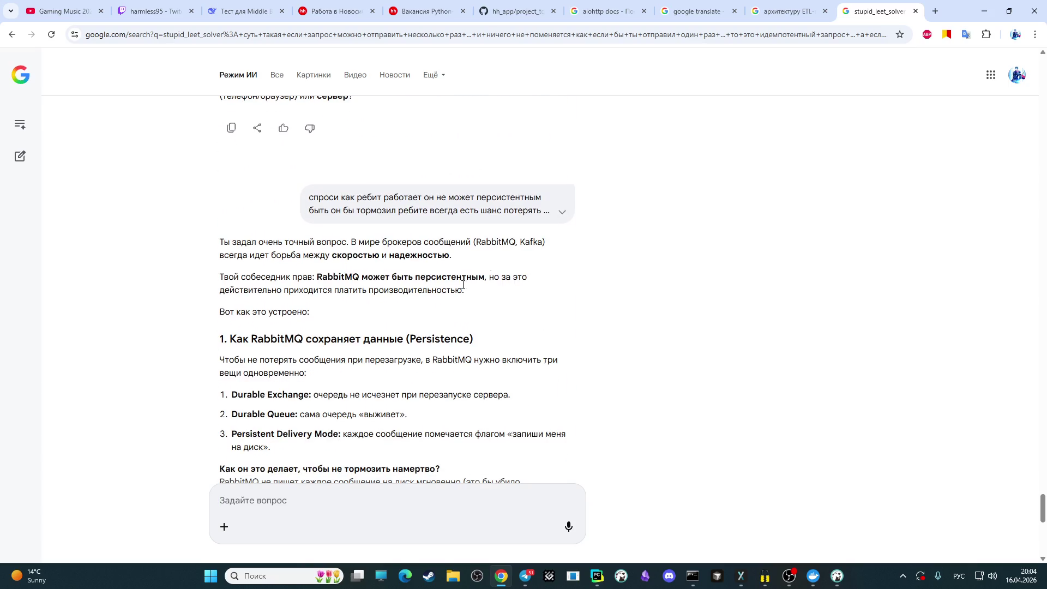
pyautogui.click(562, 212)
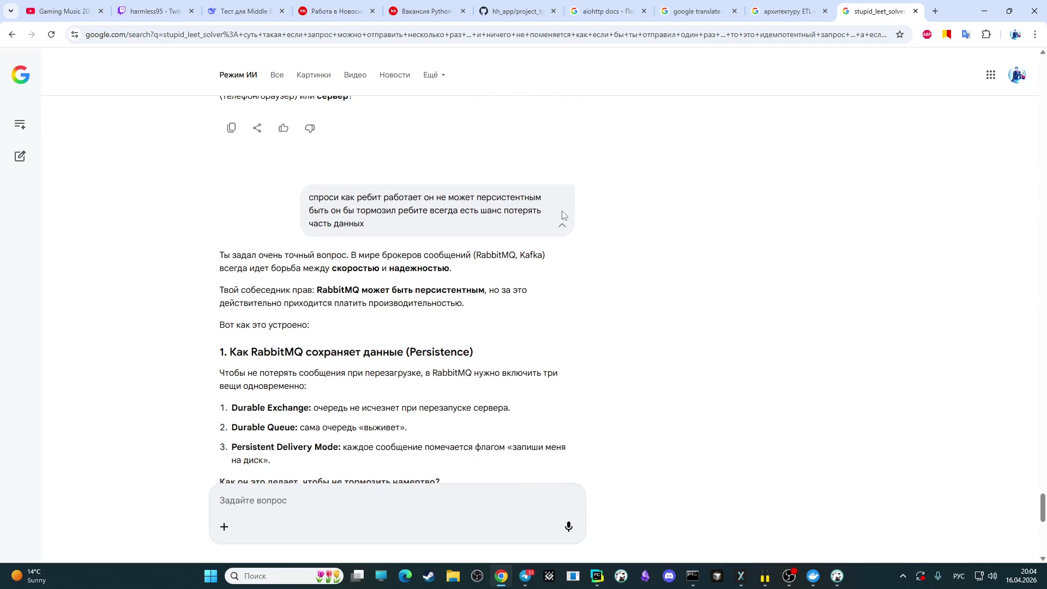
pyautogui.click(936, 11)
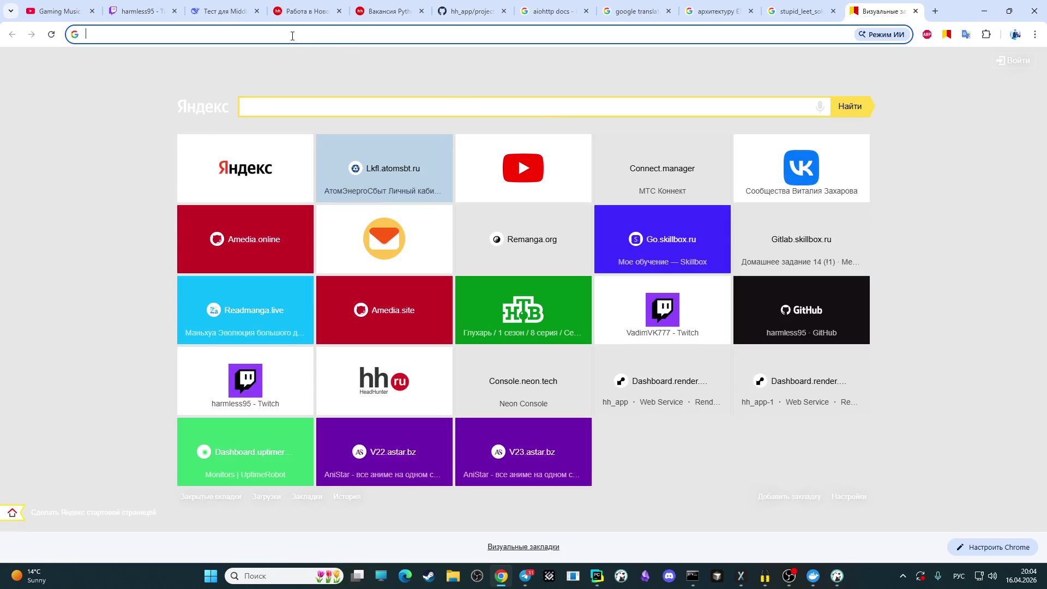
# Search 'deepseek chat' in the new tab, then collapse the AI Mode question to two lines
pyautogui.click(292, 36)
pyautogui.hotkey('alt', 'shift')
pyautogui.write('de')
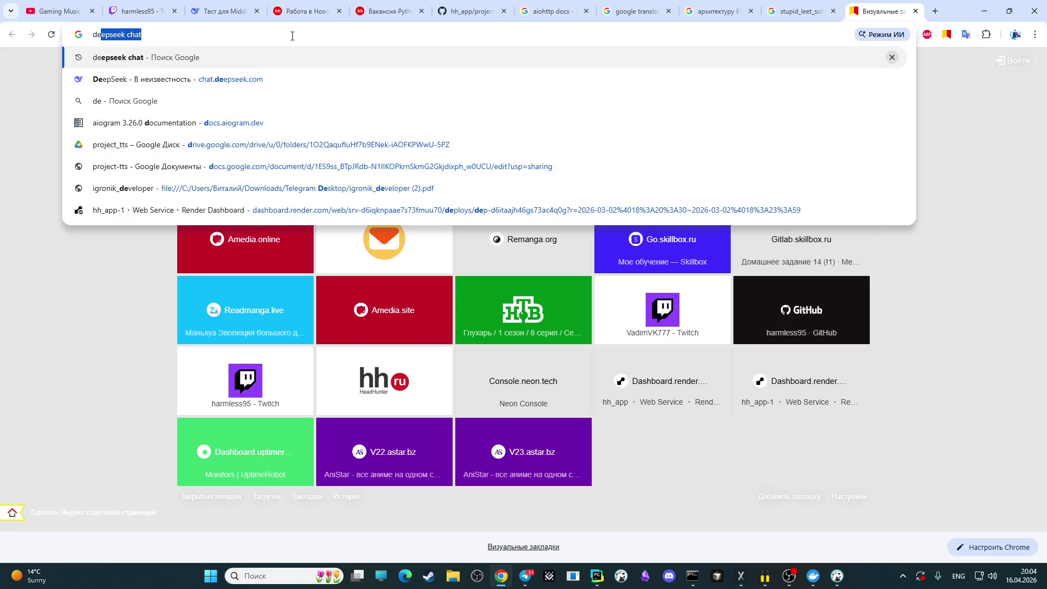
pyautogui.press('Return')
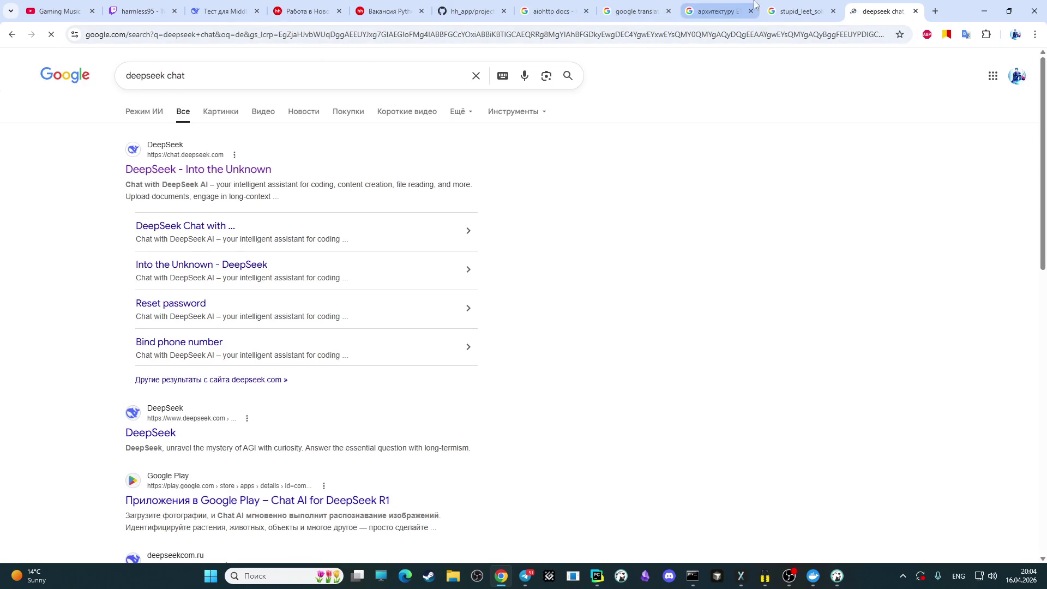
pyautogui.click(788, 11)
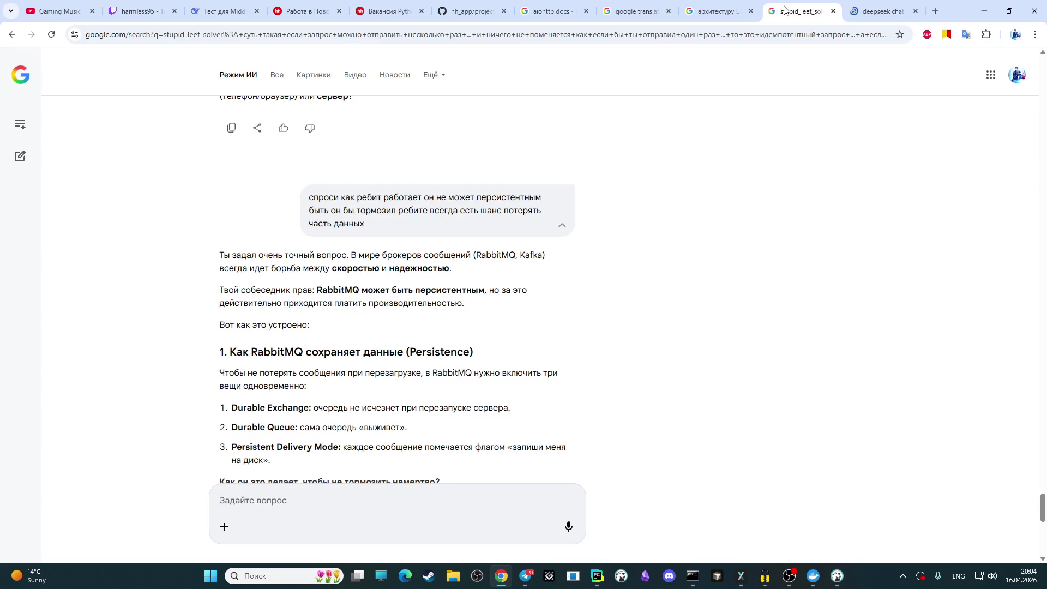
pyautogui.click(560, 226)
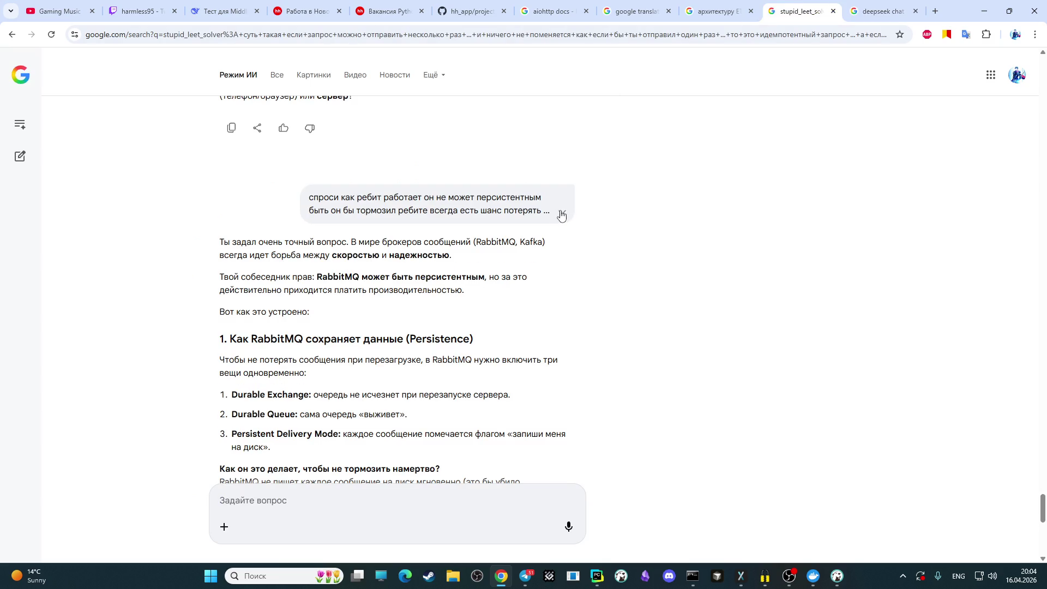
# Copy the full RabbitMQ persistence and data-loss question from the Google AI Mode bubble
pyautogui.click(560, 213)
pyautogui.scroll(-10, 551, 219)
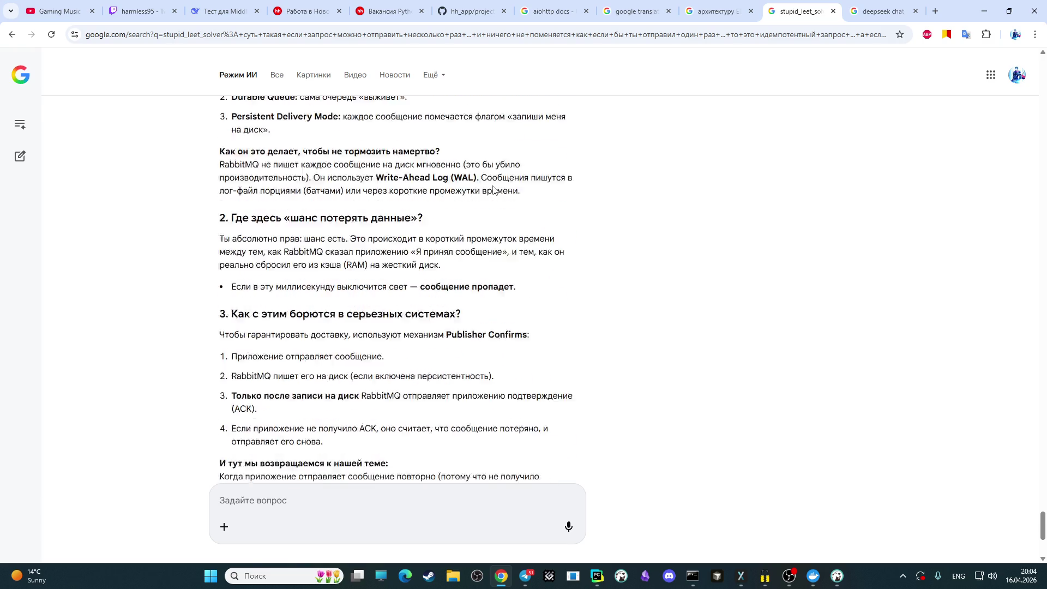
pyautogui.scroll(20, 502, 158)
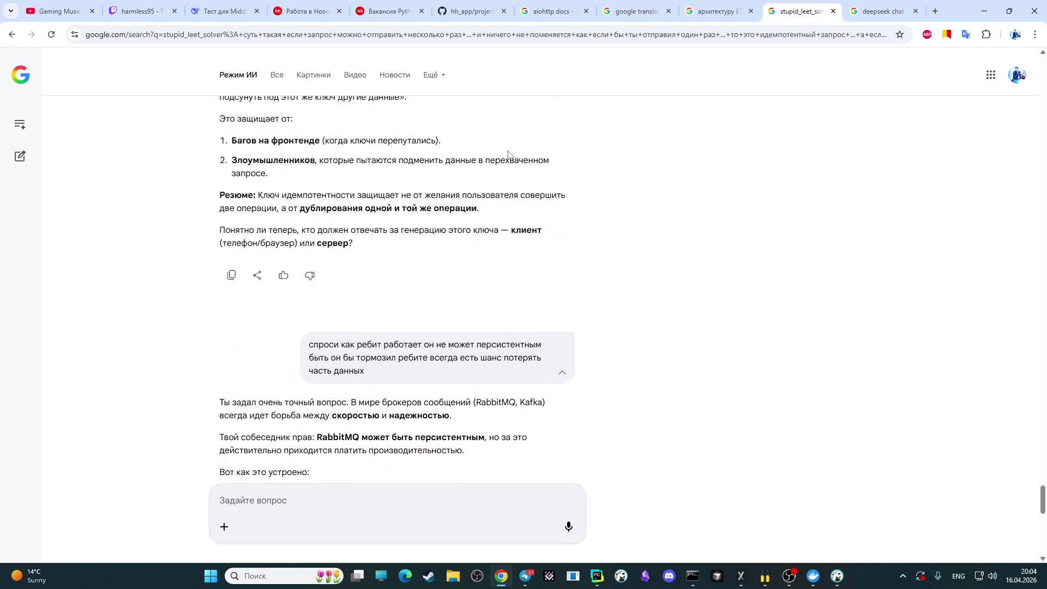
pyautogui.scroll(6, 509, 157)
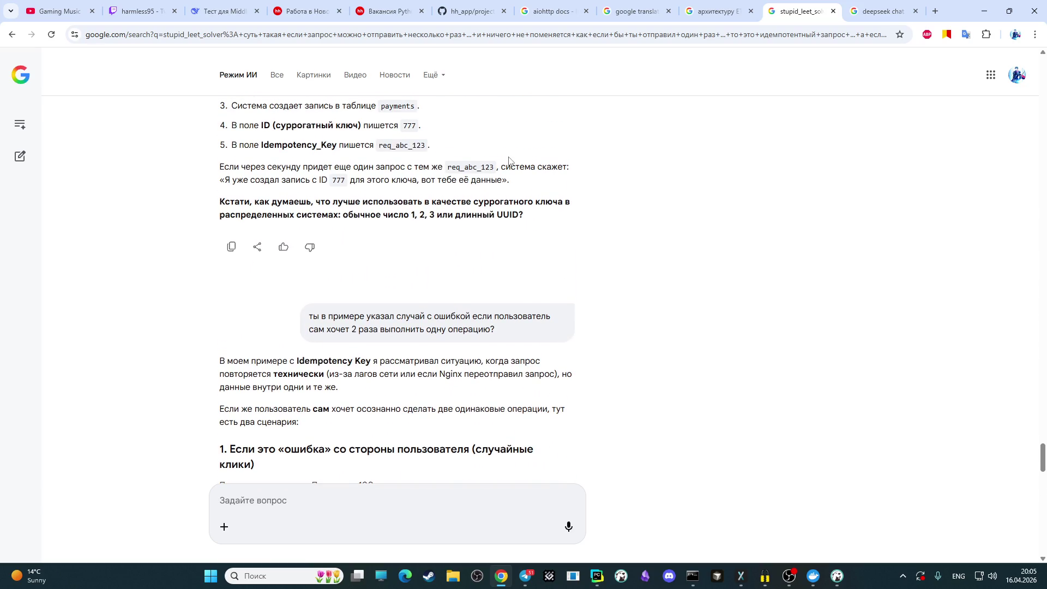
pyautogui.scroll(-15, 509, 158)
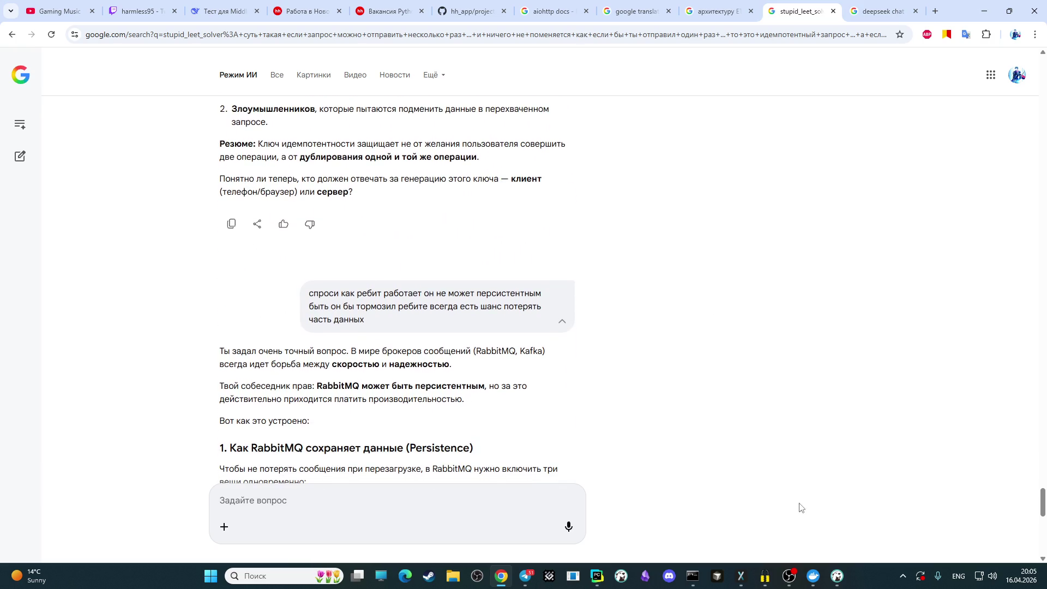
pyautogui.moveTo(376, 326); pyautogui.dragTo(291, 283)
pyautogui.hotkey('ctrl', 'c')
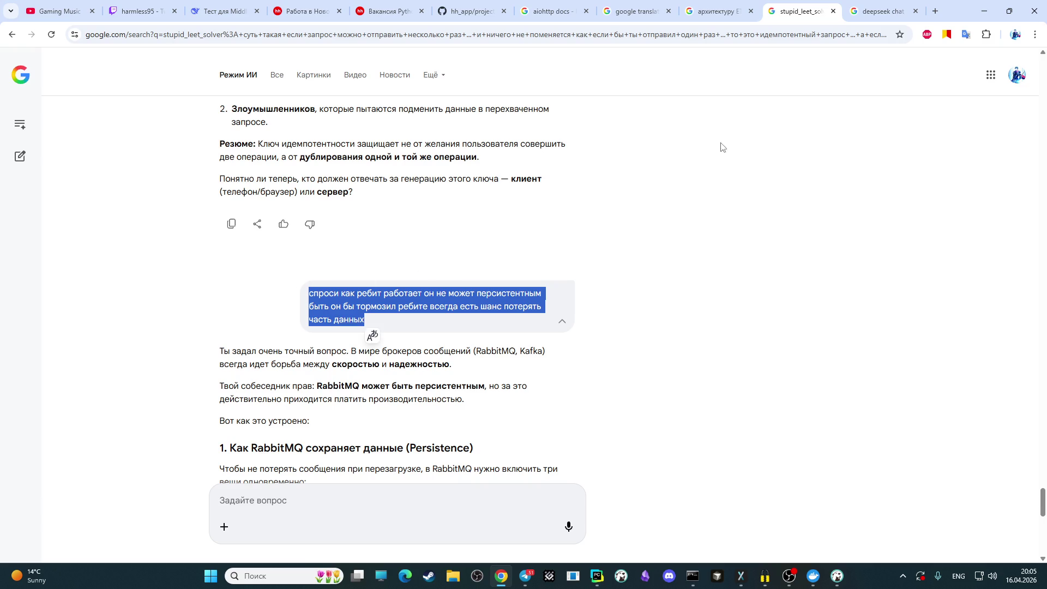
pyautogui.click(869, 13)
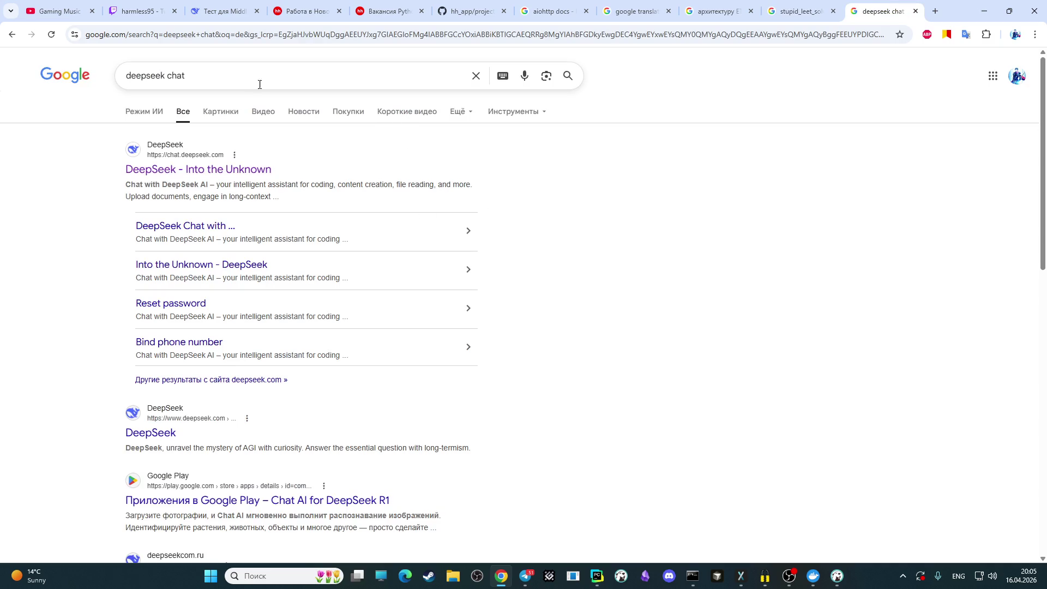
# Open chat.deepseek.com and send the pasted RabbitMQ question plus 'разница между кафкой'
pyautogui.click(194, 172)
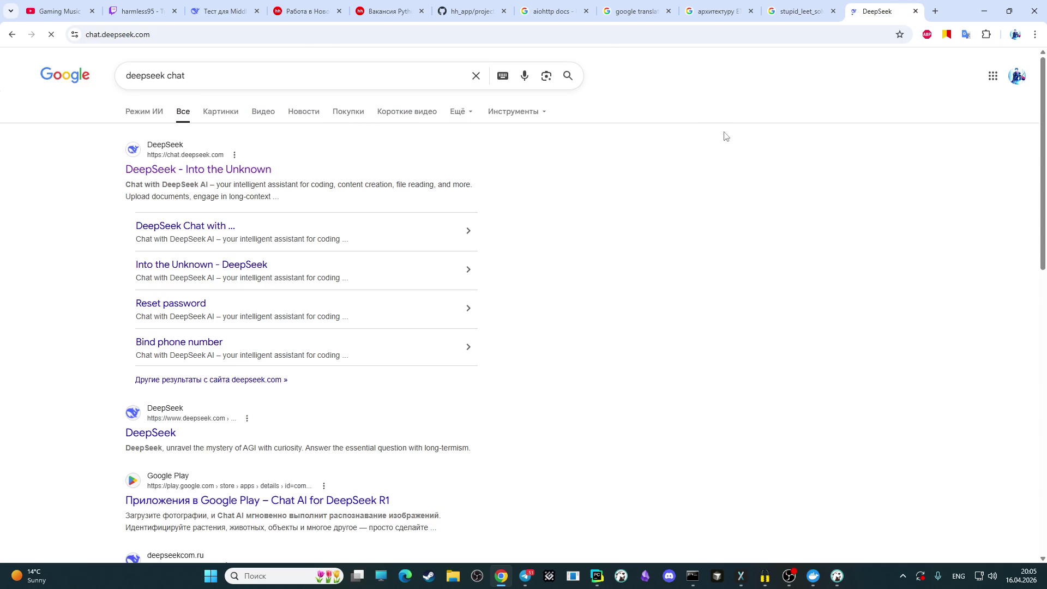
pyautogui.hotkey('ctrl', 'v')
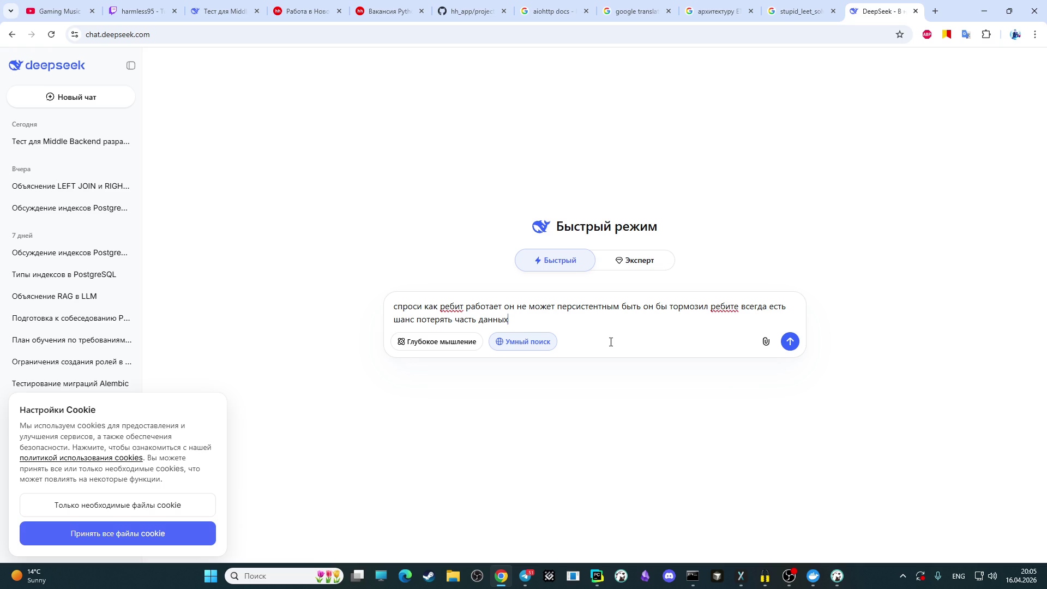
pyautogui.click(789, 576)
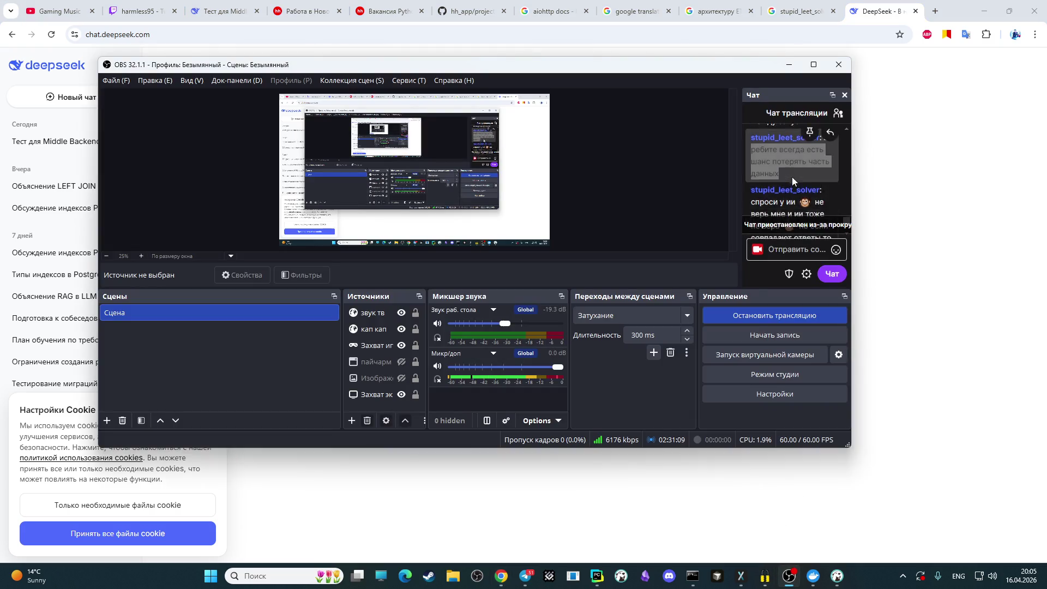
pyautogui.click(942, 223)
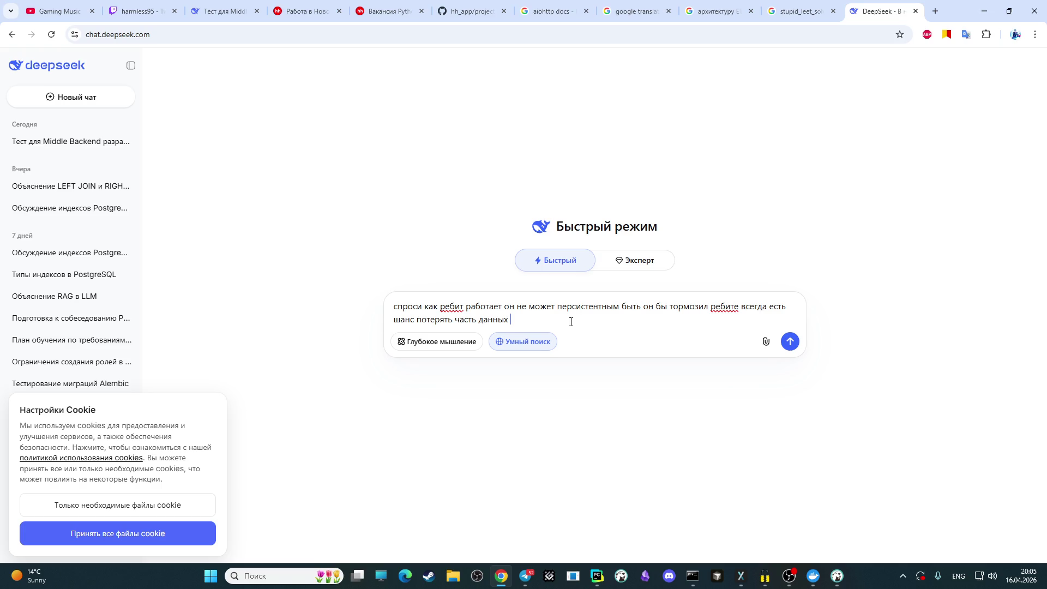
pyautogui.write('f')
pyautogui.hotkey('alt', 'shift')
pyautogui.write('разница ')
pyautogui.write('между ')
pyautogui.write('кафкой')
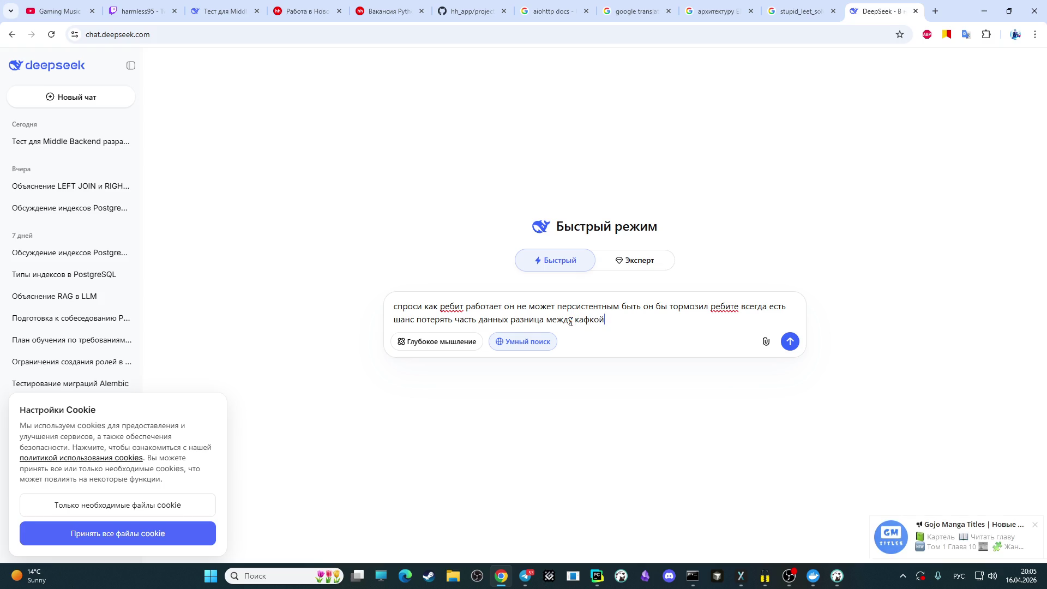
pyautogui.press('Return')
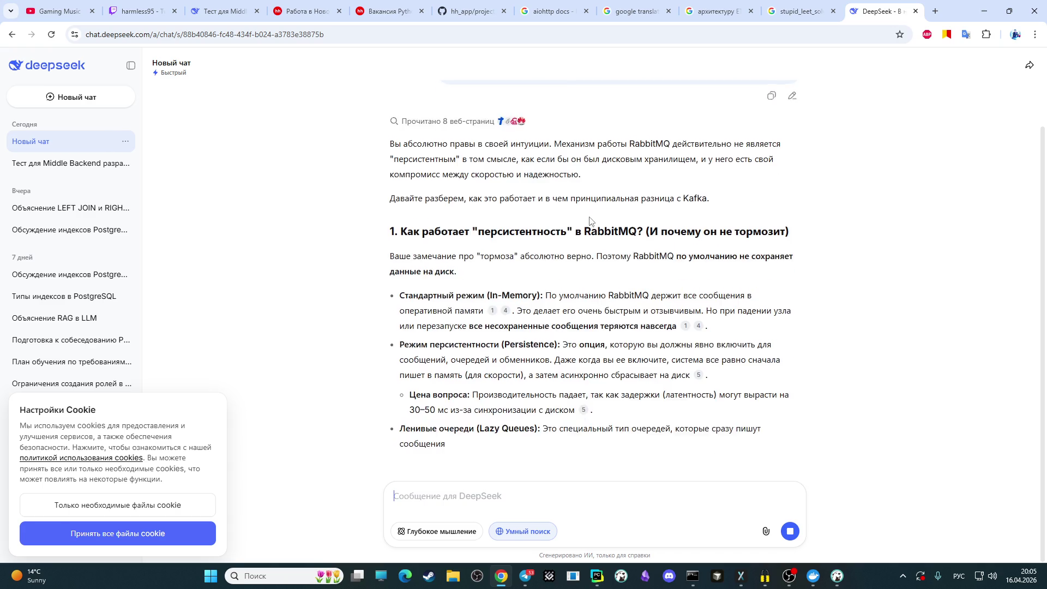
# Check the OBS stream chat while DeepSeek finishes its RabbitMQ versus Kafka answer
pyautogui.scroll(2, 591, 222)
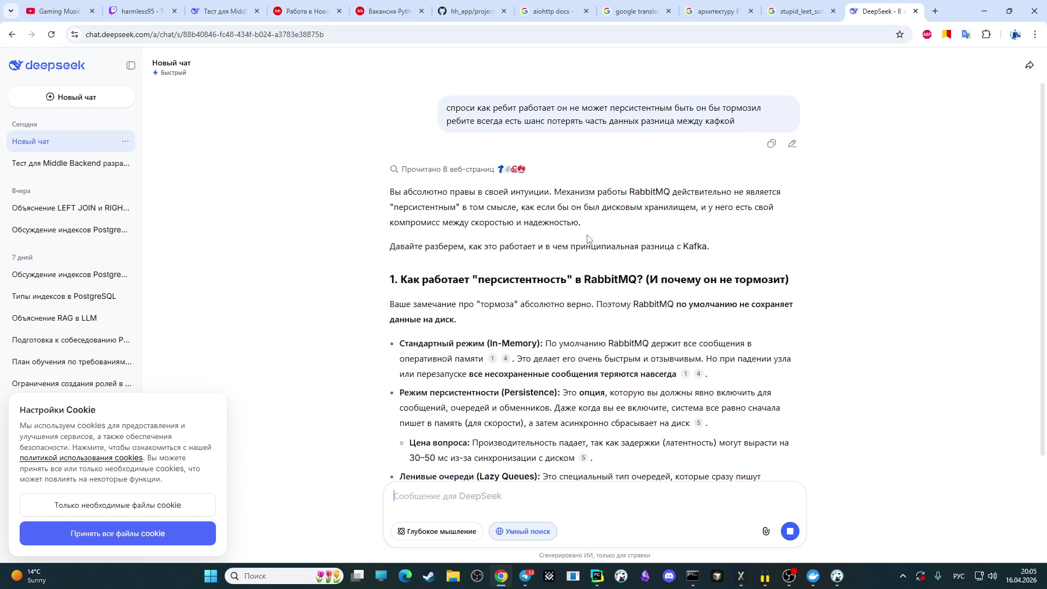
pyautogui.click(789, 584)
pyautogui.scroll(-5, 798, 189)
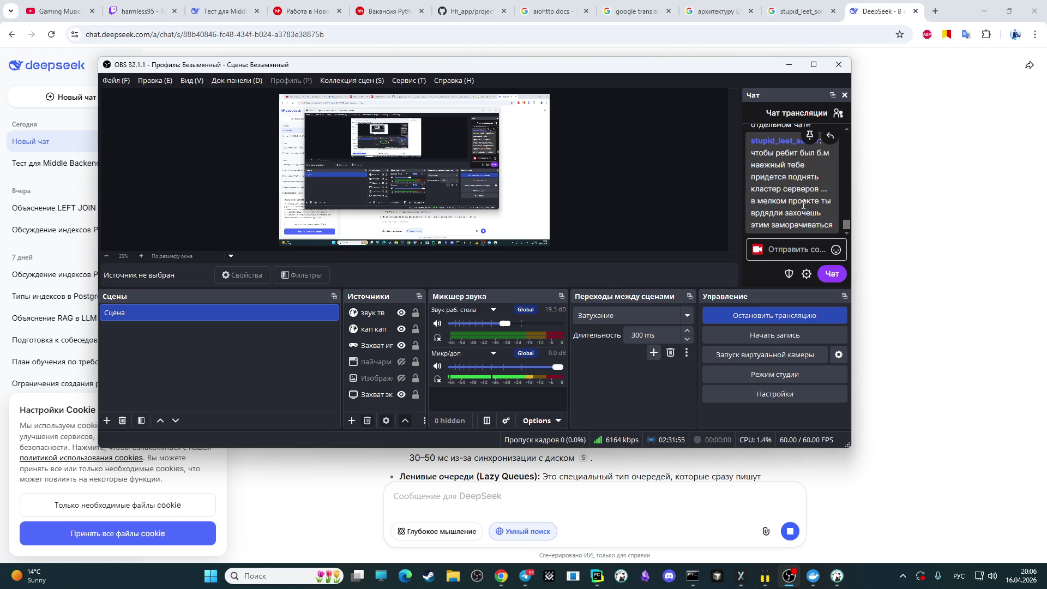
pyautogui.click(932, 200)
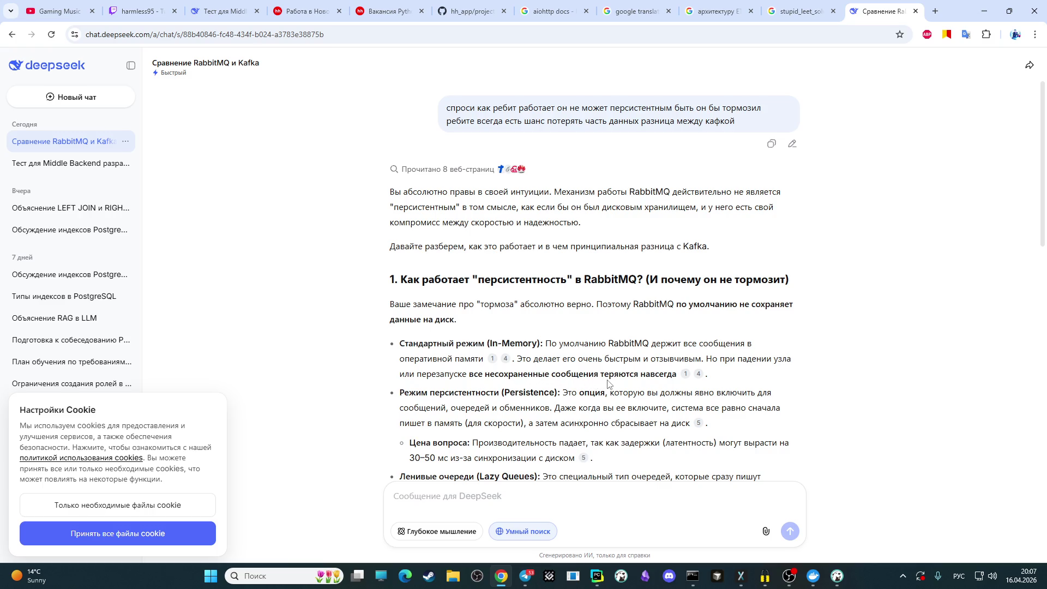
pyautogui.scroll(-1, 608, 384)
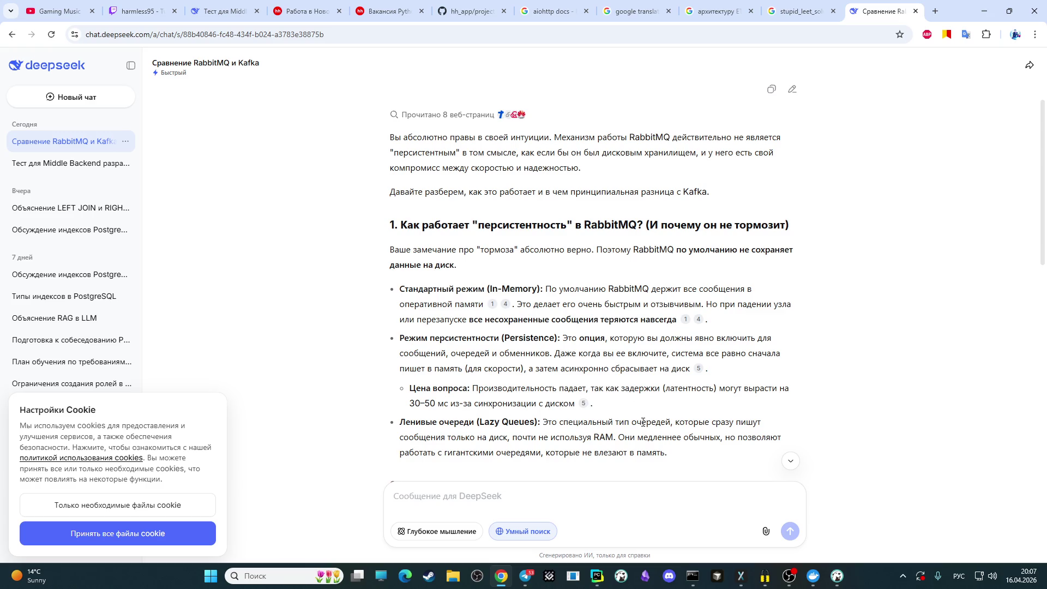
pyautogui.scroll(-3, 708, 434)
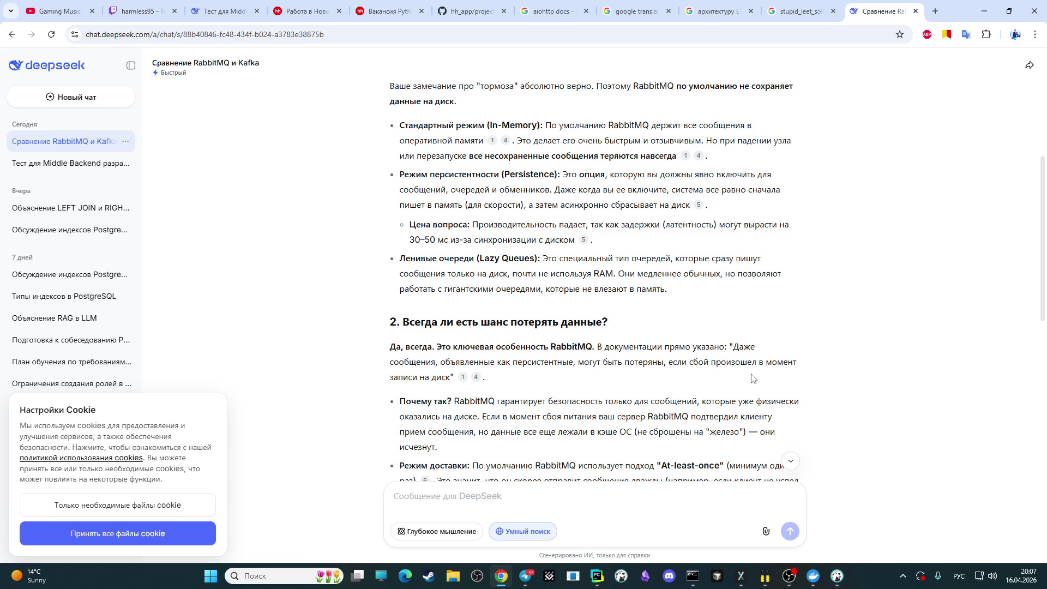
pyautogui.scroll(-1, 611, 378)
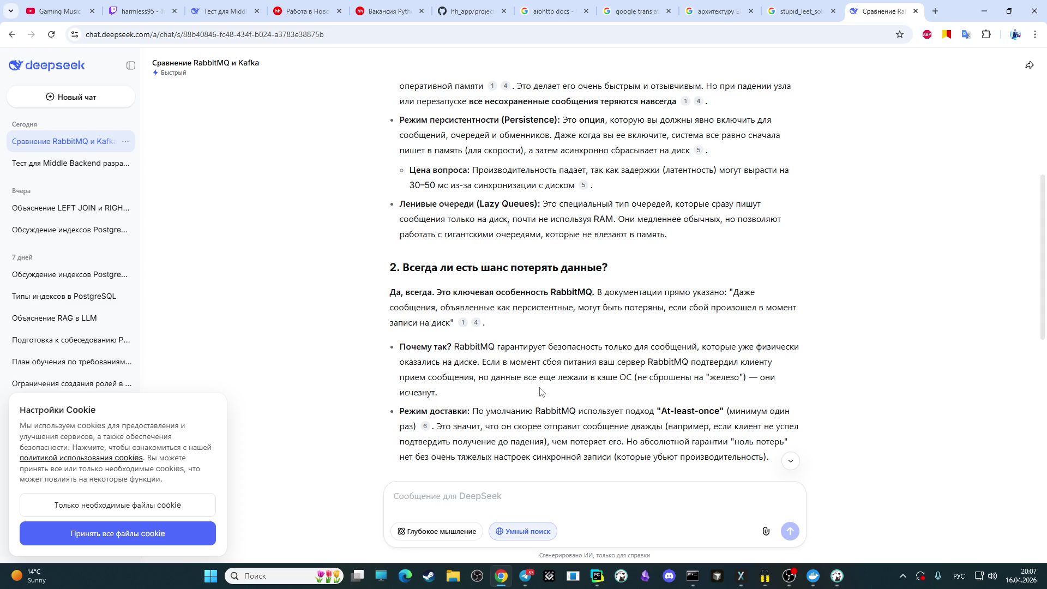
pyautogui.scroll(-2, 545, 376)
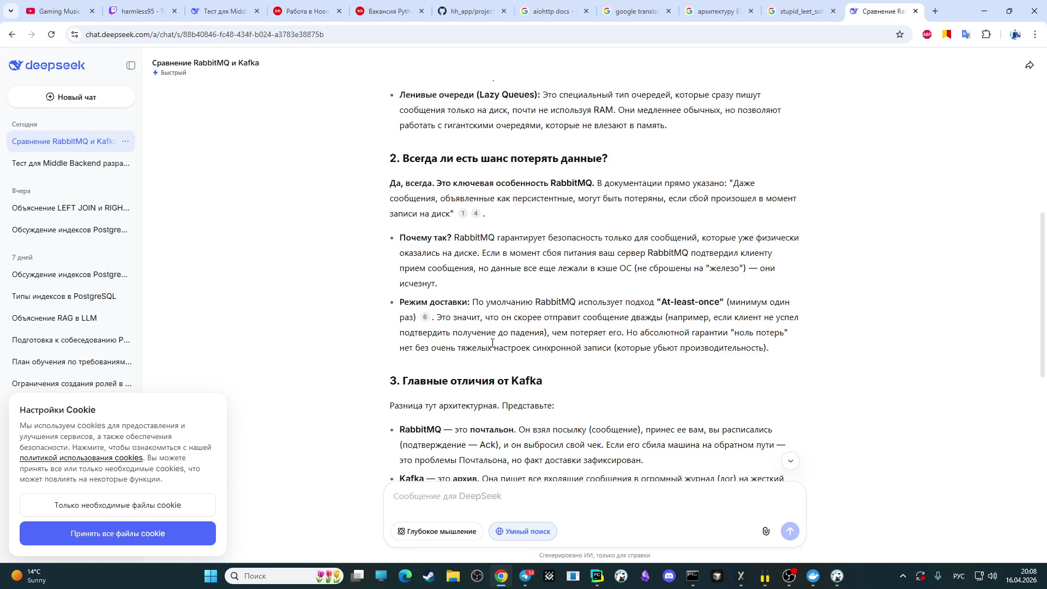
pyautogui.scroll(-3, 489, 330)
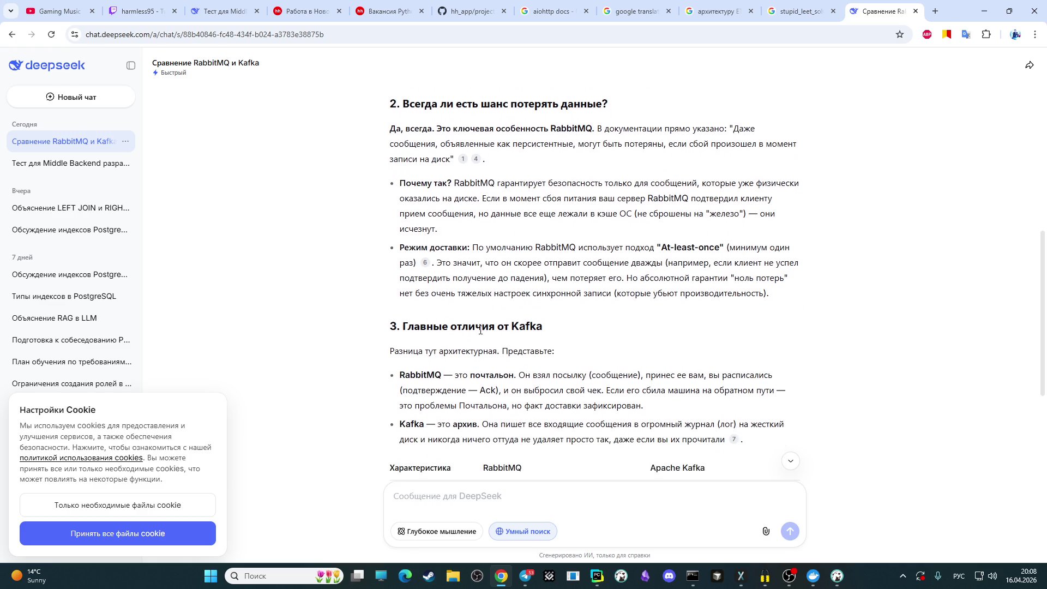
pyautogui.scroll(-1, 608, 296)
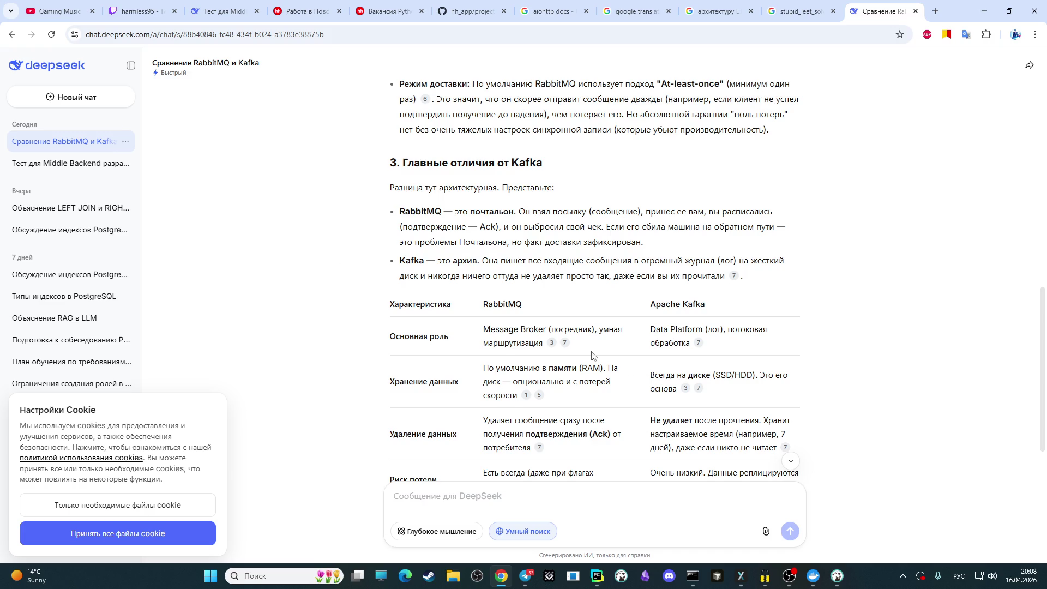
pyautogui.scroll(-1, 594, 356)
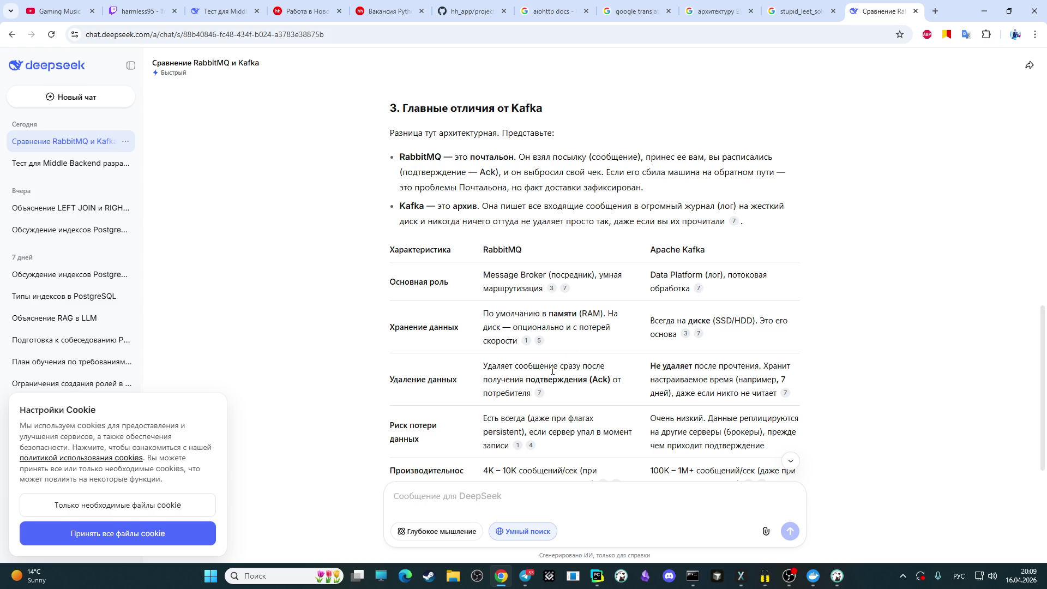
pyautogui.scroll(-1, 552, 372)
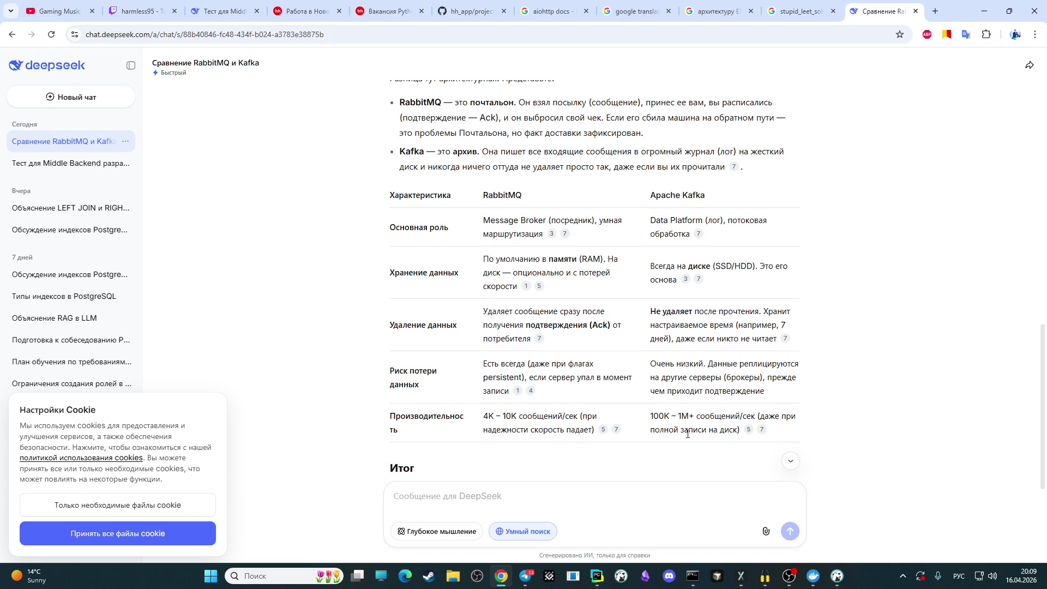
pyautogui.scroll(-2, 632, 436)
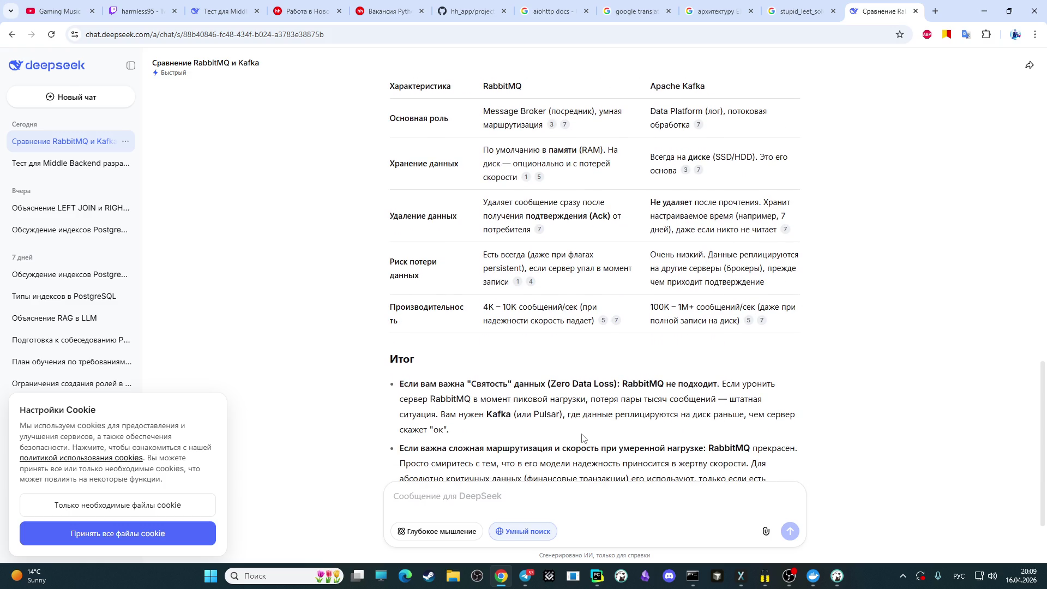
pyautogui.scroll(-1, 581, 435)
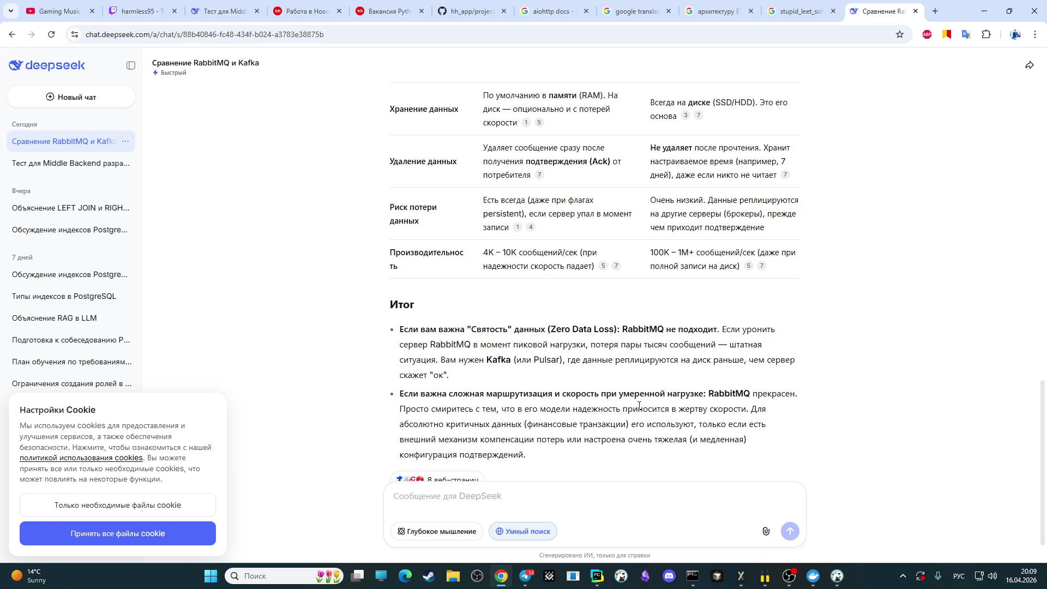
pyautogui.scroll(-1, 640, 405)
pyautogui.scroll(4, 769, 289)
pyautogui.scroll(-4, 813, 292)
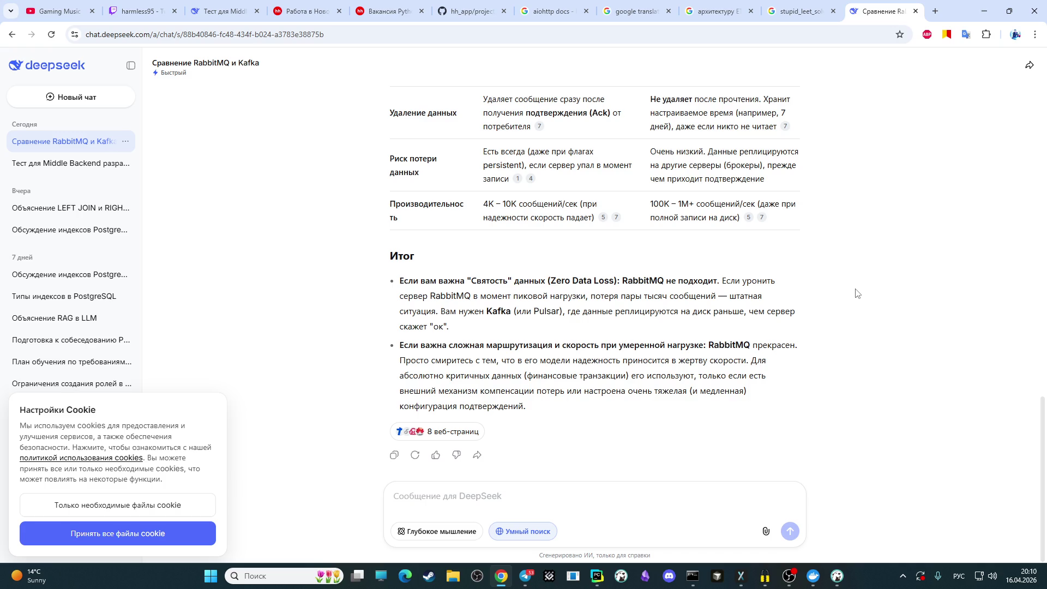
# In the Middle Backend test chat, delete 'rabbit' so answer 4.2 reads 'в редисе или га храним'
pyautogui.click(240, 7)
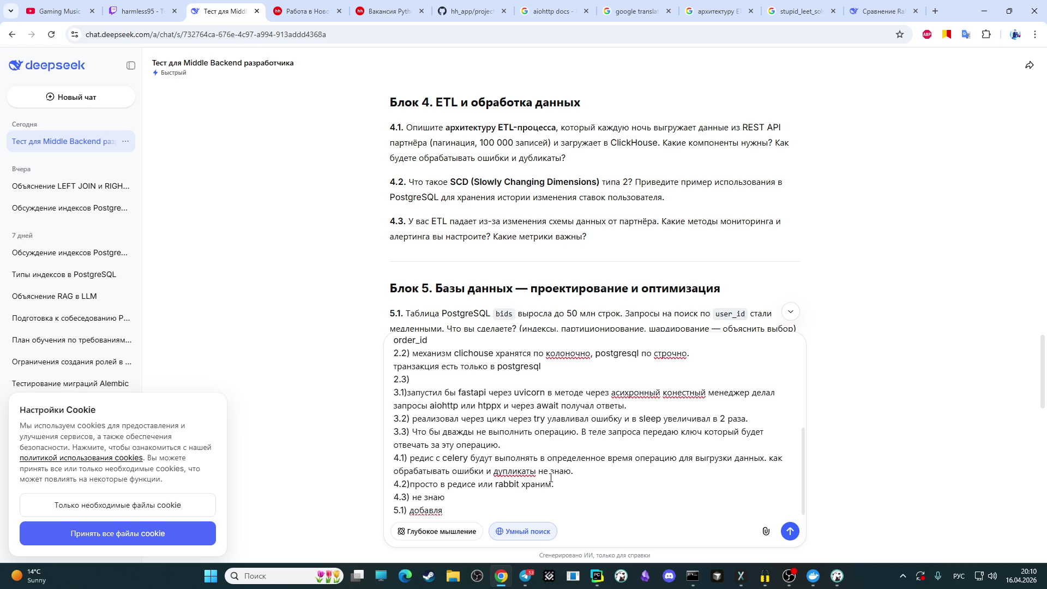
pyautogui.press('BackSpace')
pyautogui.press('BackSpace')
pyautogui.press('BackSpace')
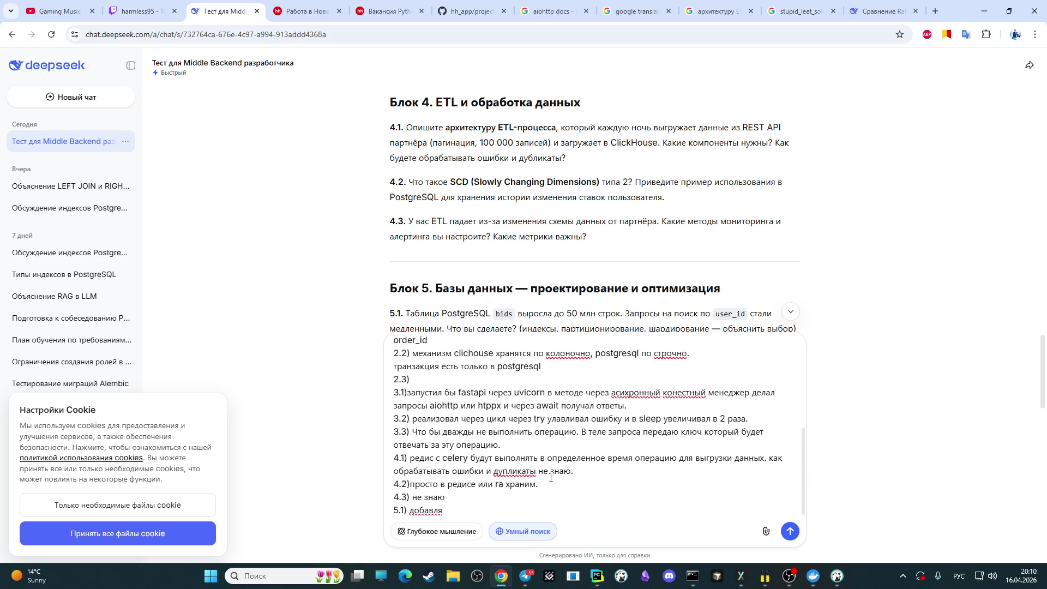